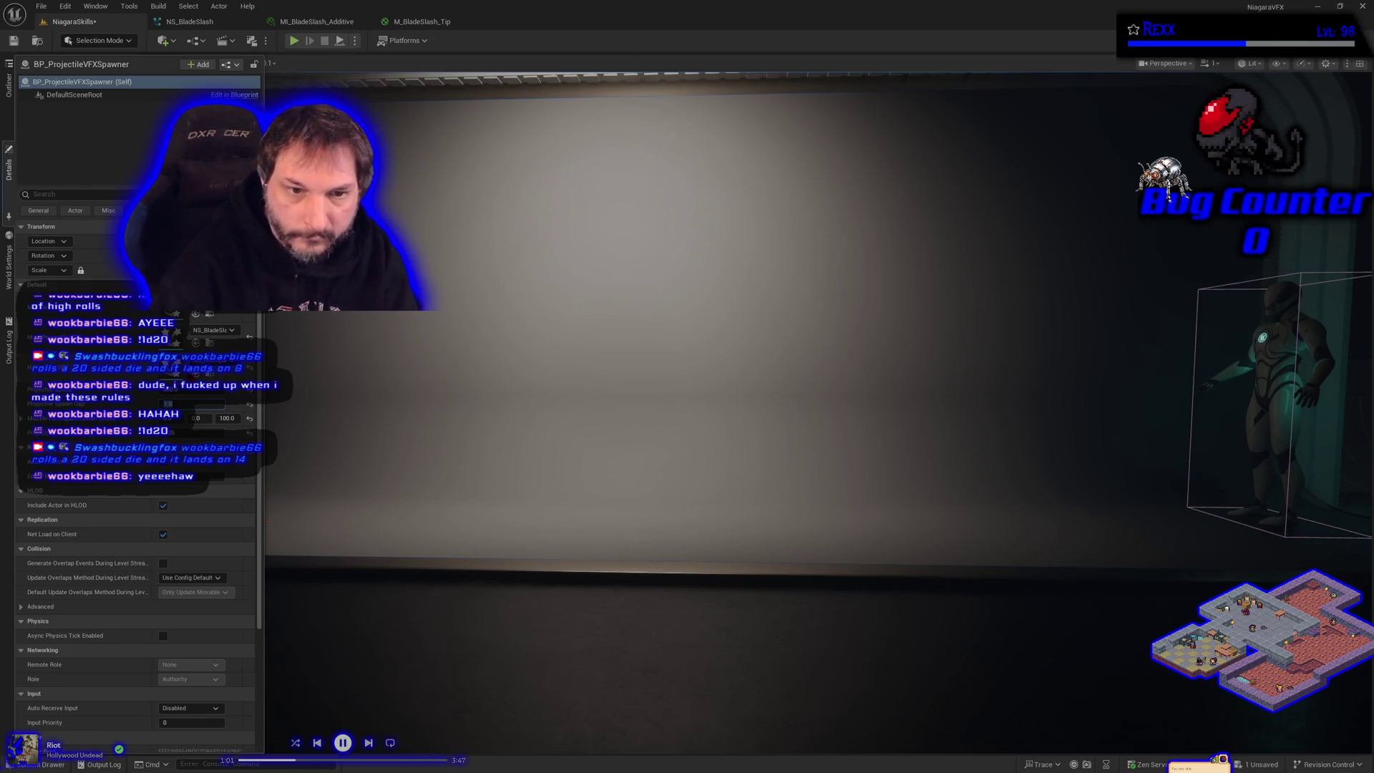
# Save all changes, run a quick play test of the level, then switch to NS_BladeSlash.
pyautogui.click(13, 41)
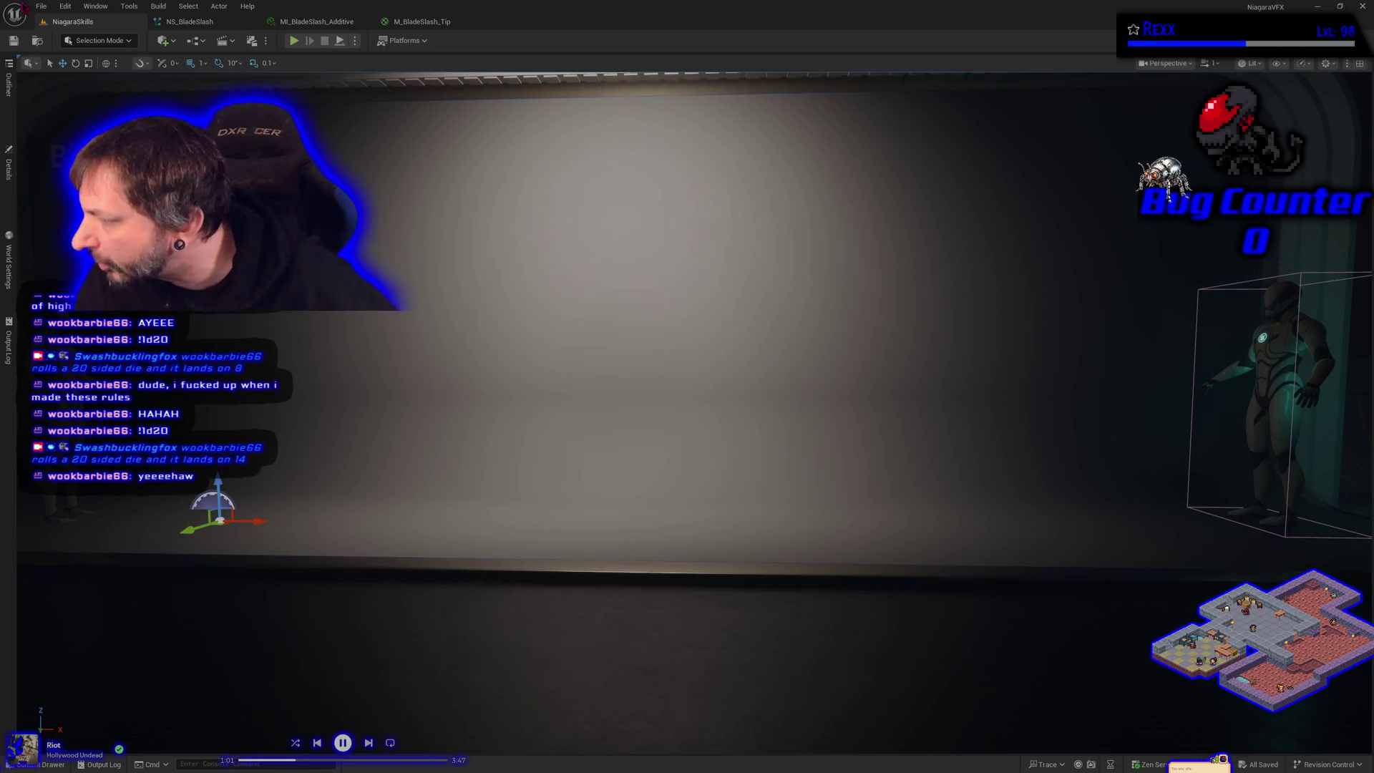
pyautogui.click(295, 41)
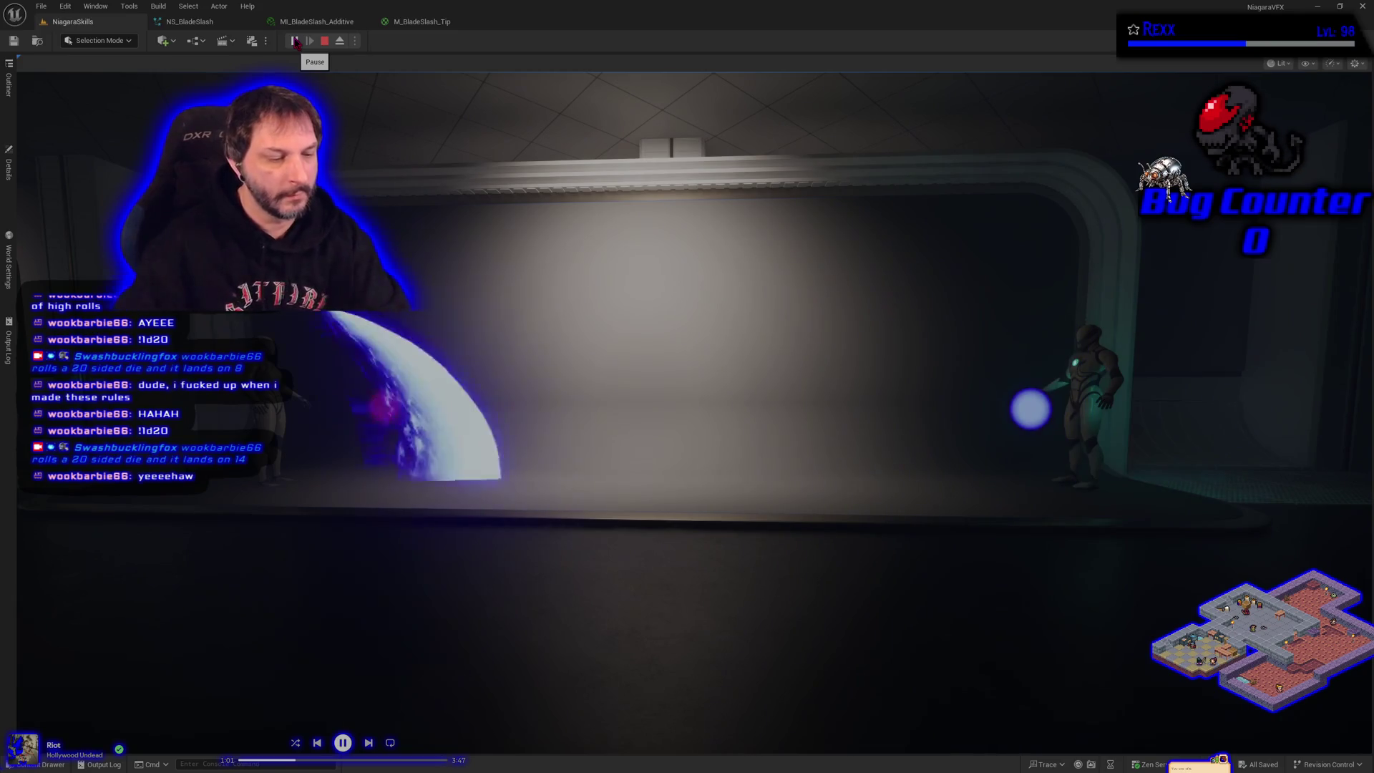
pyautogui.press('Escape')
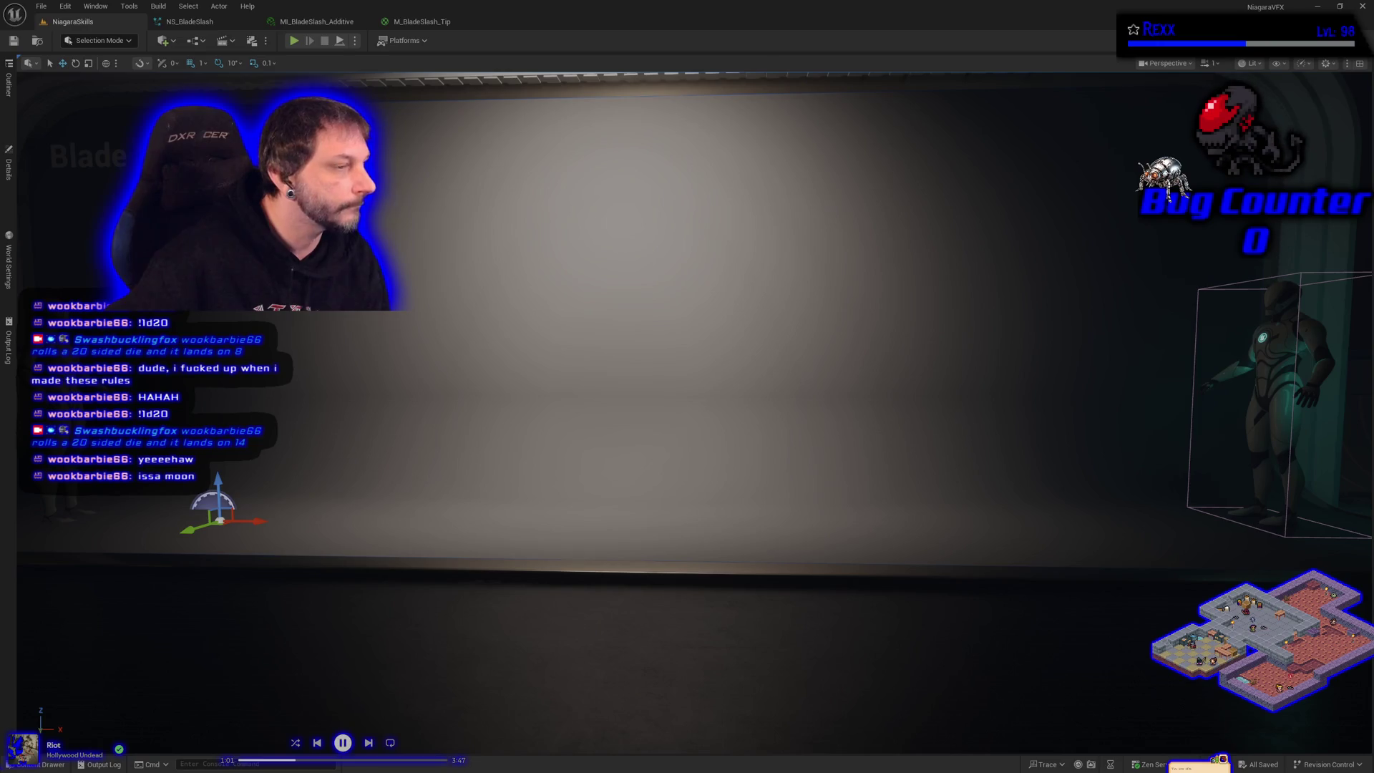
pyautogui.click(190, 23)
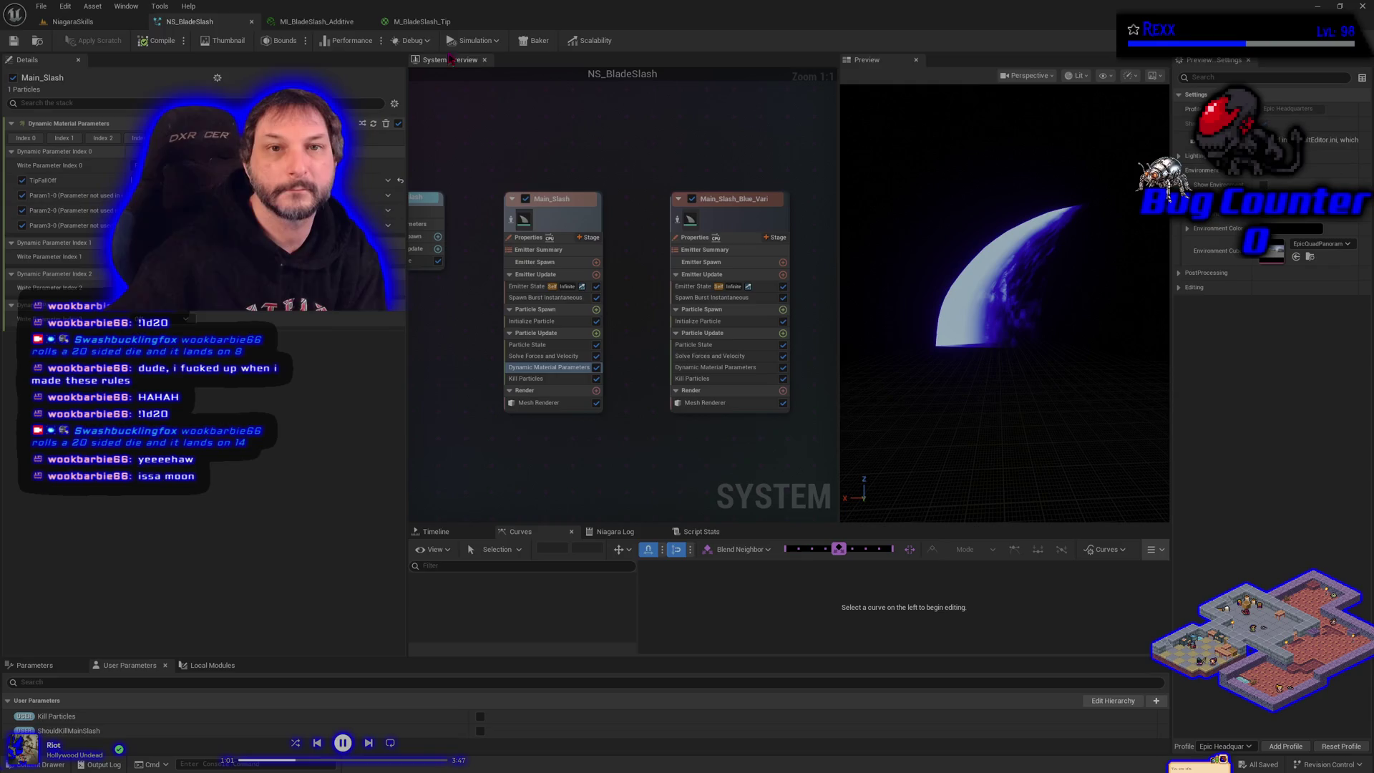
# Enable the UsePureColor override on MI_BladeSlash_Additive and save it.
pyautogui.click(317, 21)
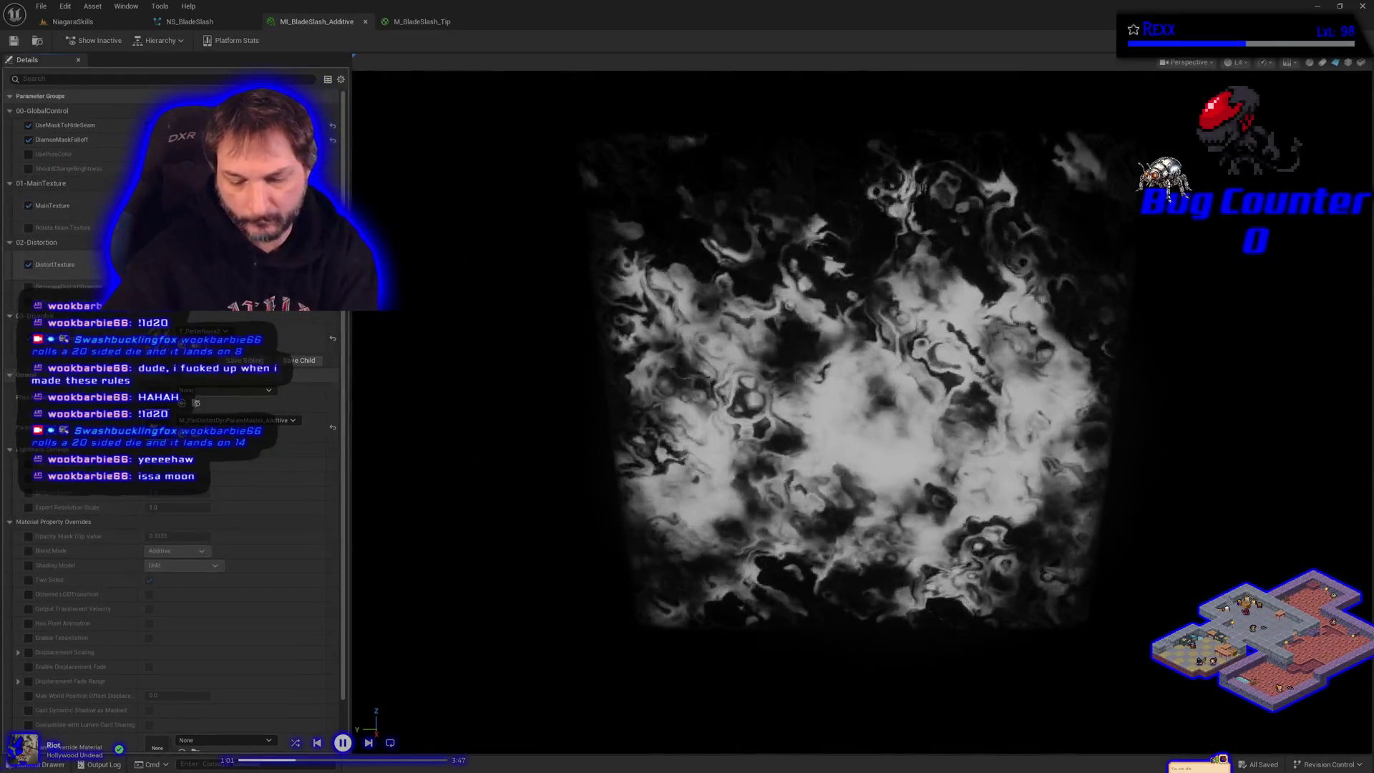
pyautogui.click(28, 153)
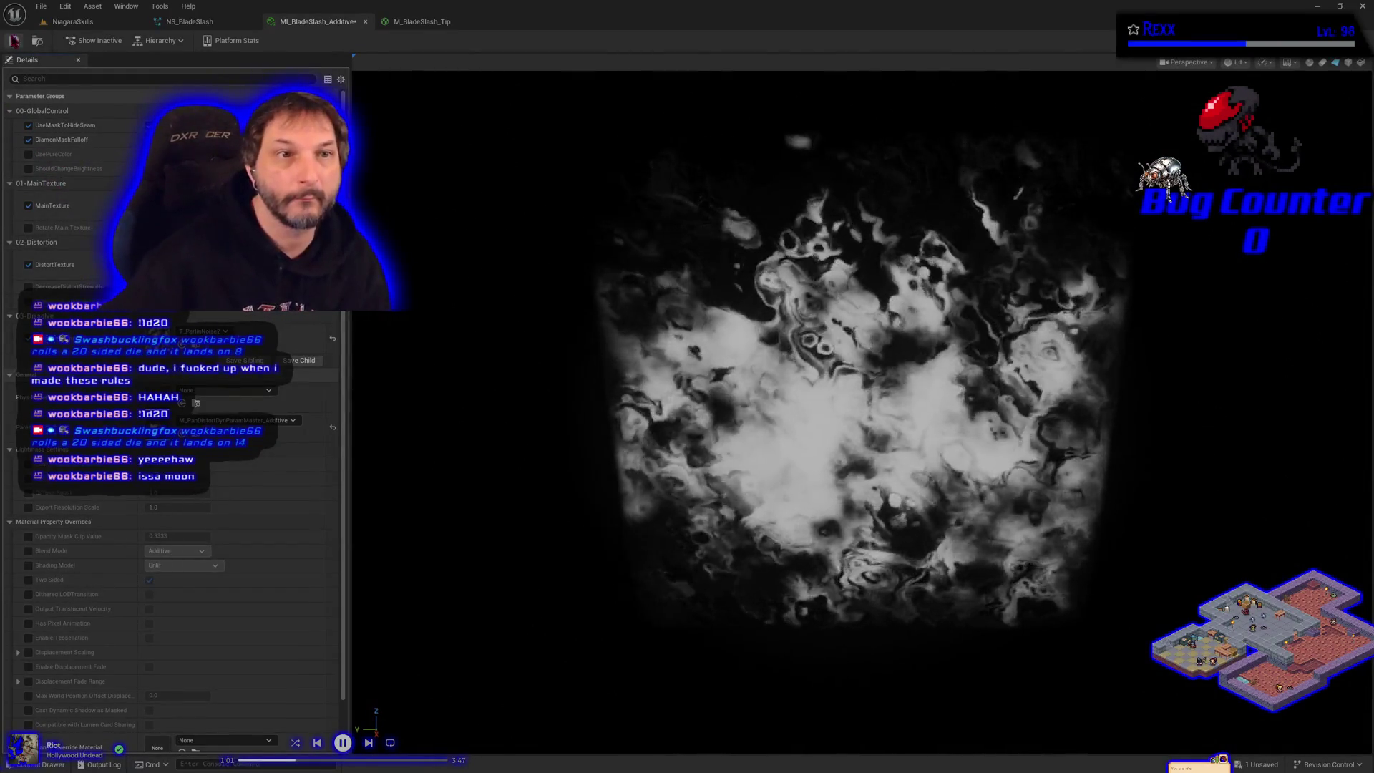
pyautogui.hotkey('ctrl', 's')
# Play-test the NiagaraSkills level to preview the updated slash.
pyautogui.click(72, 21)
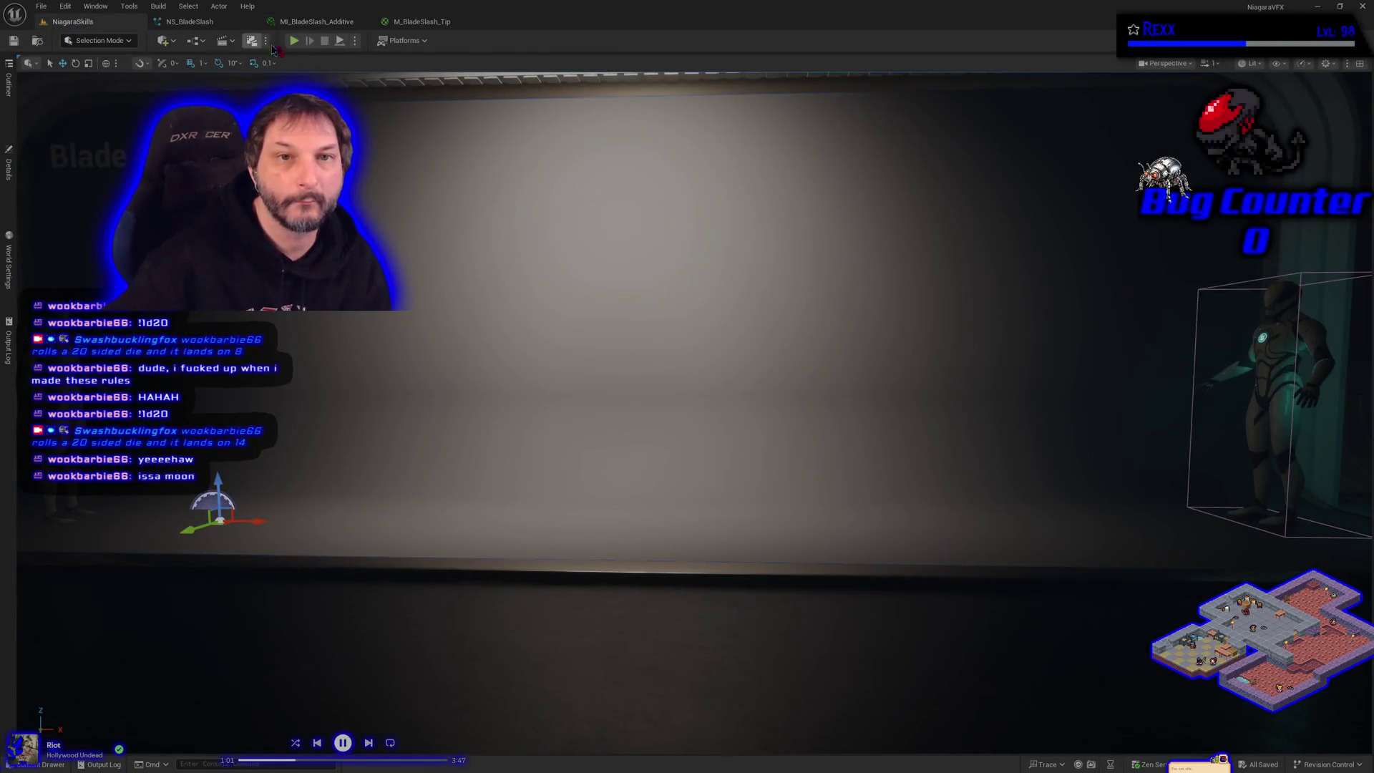
pyautogui.click(295, 43)
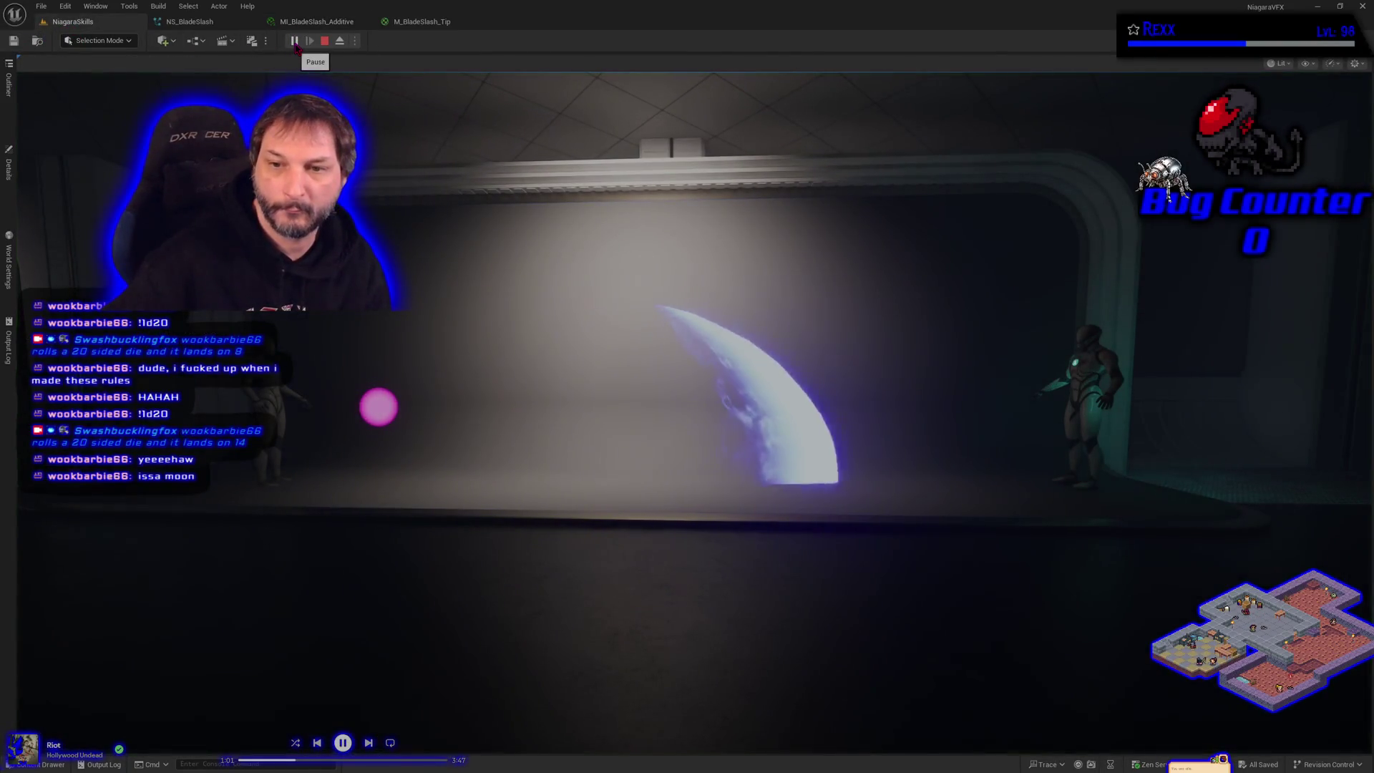
pyautogui.press('Escape')
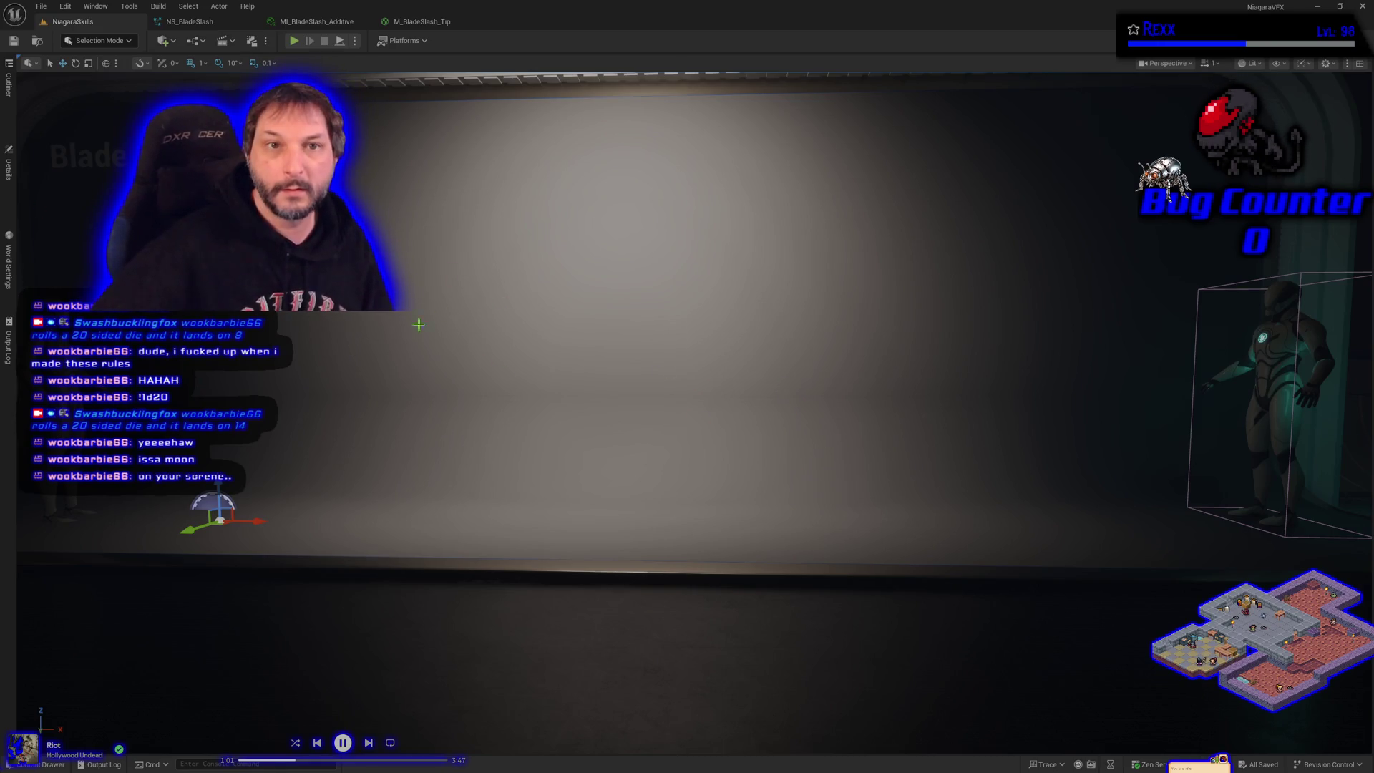
pyautogui.scroll(-2, 564, 408)
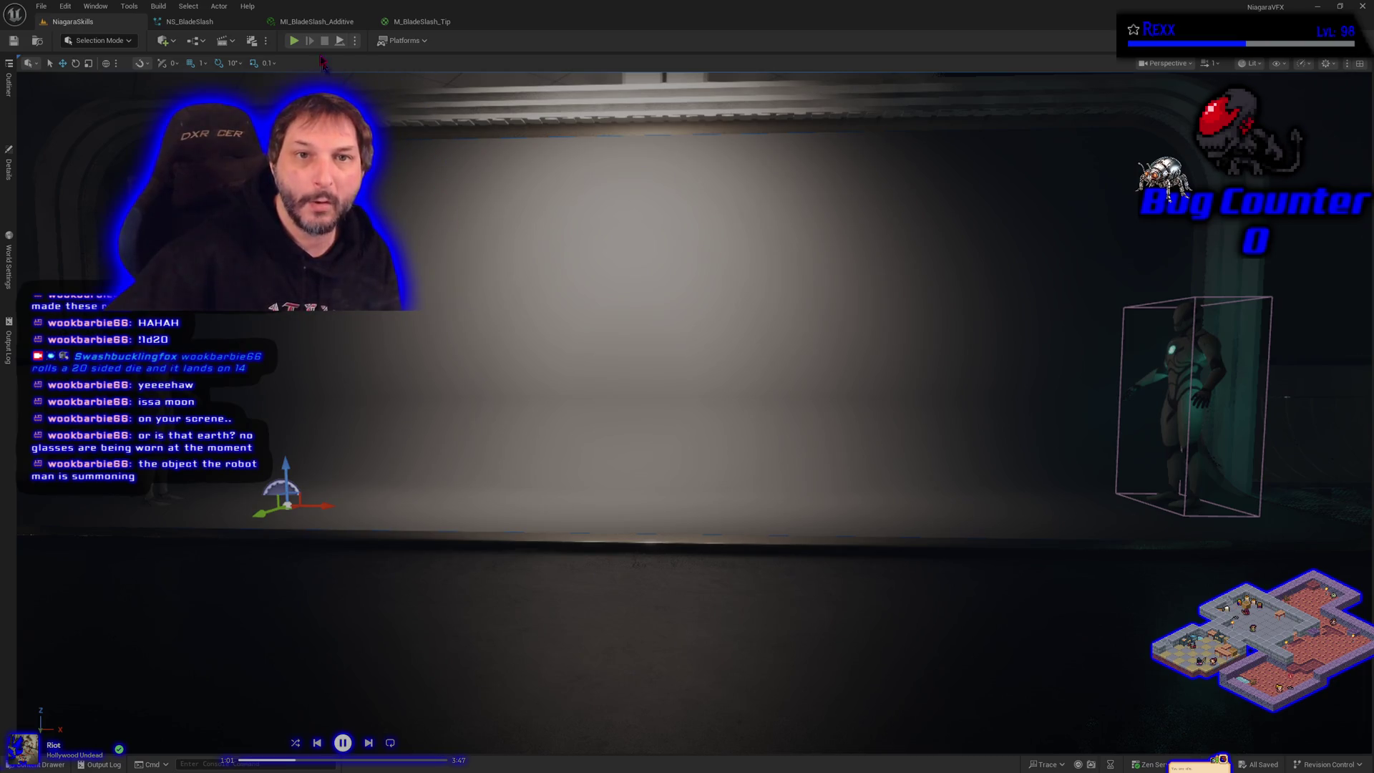
pyautogui.click(293, 41)
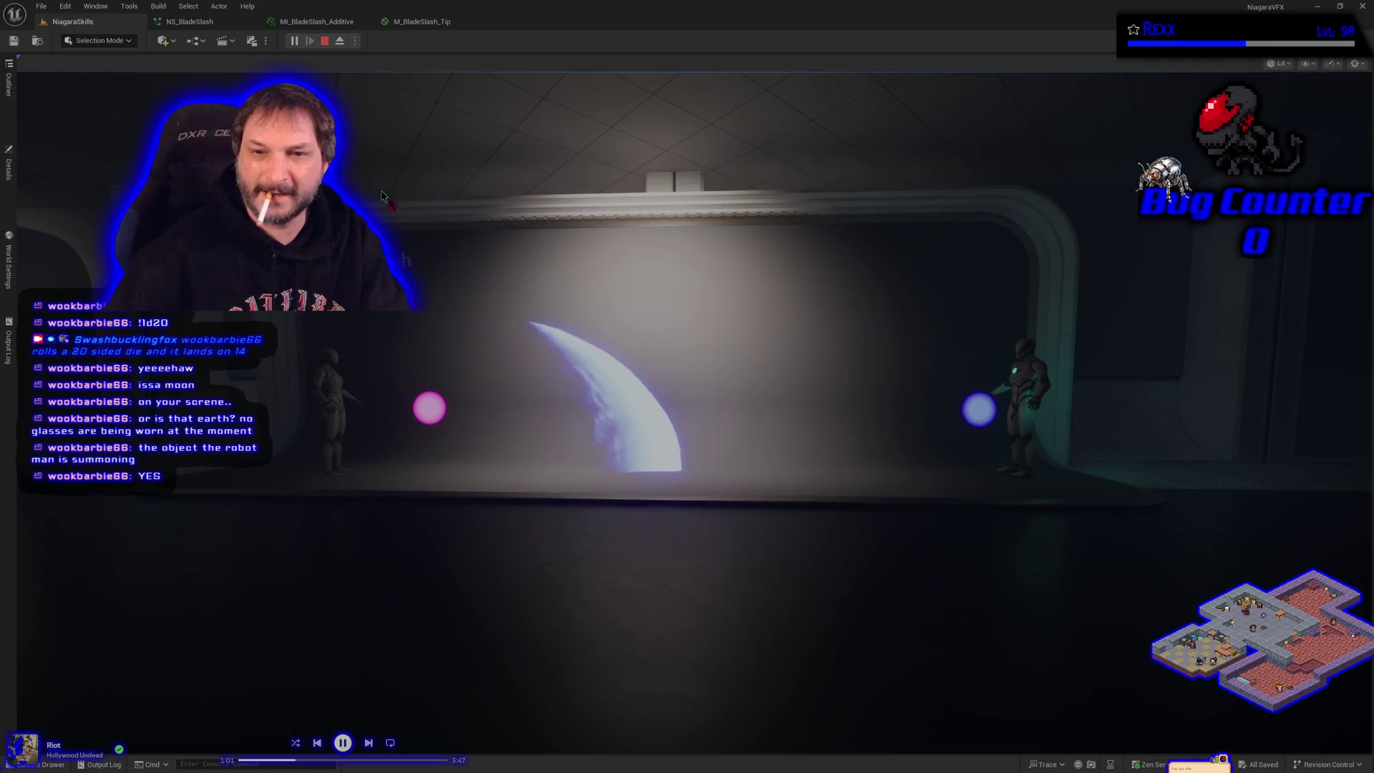
pyautogui.click(688, 387)
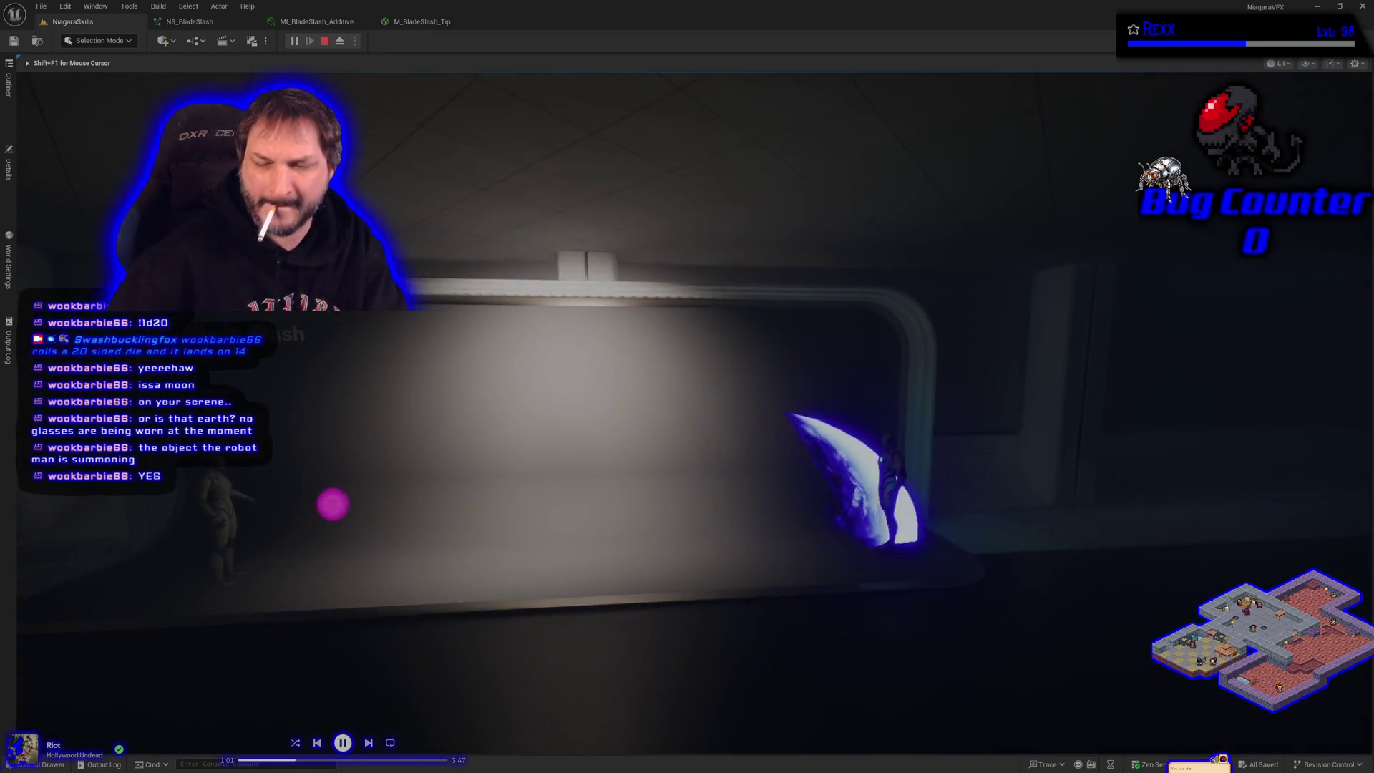
pyautogui.press('Escape')
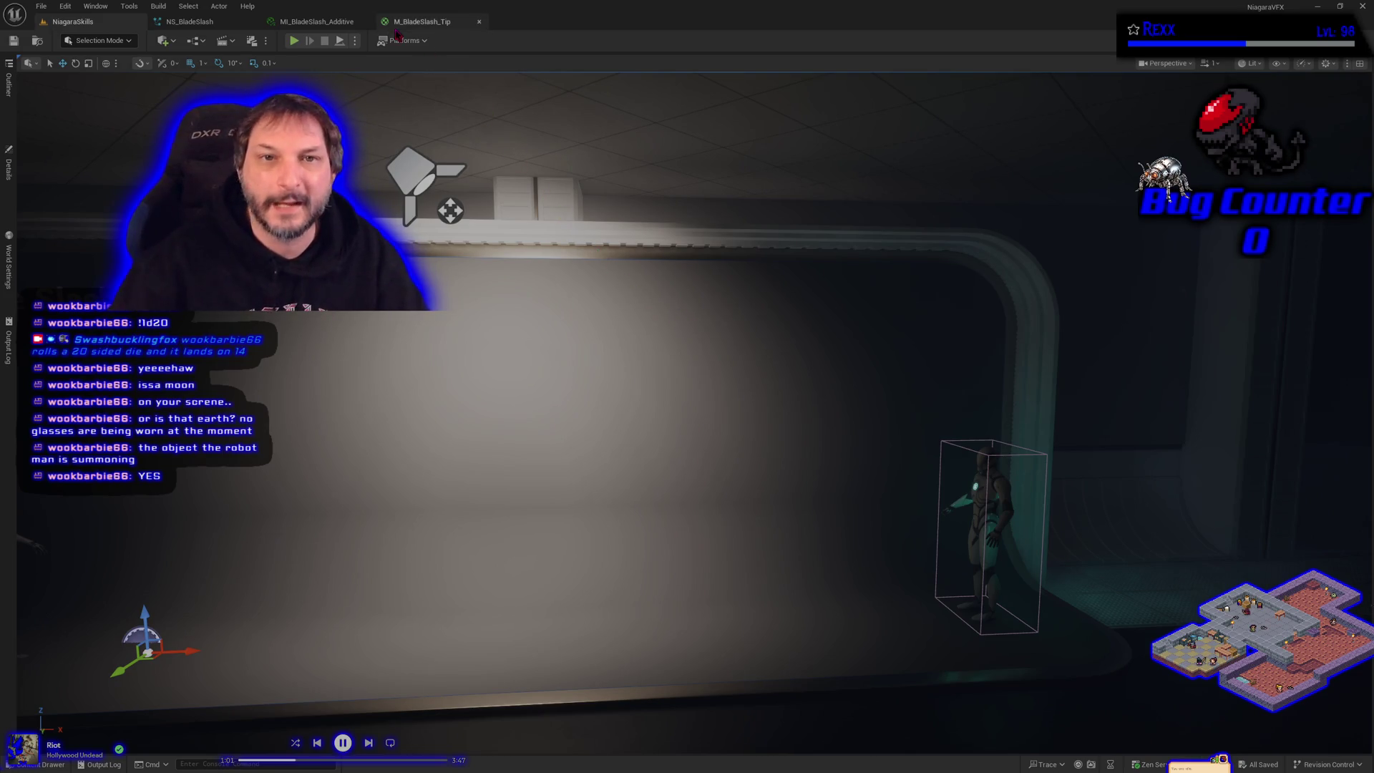
pyautogui.click(205, 24)
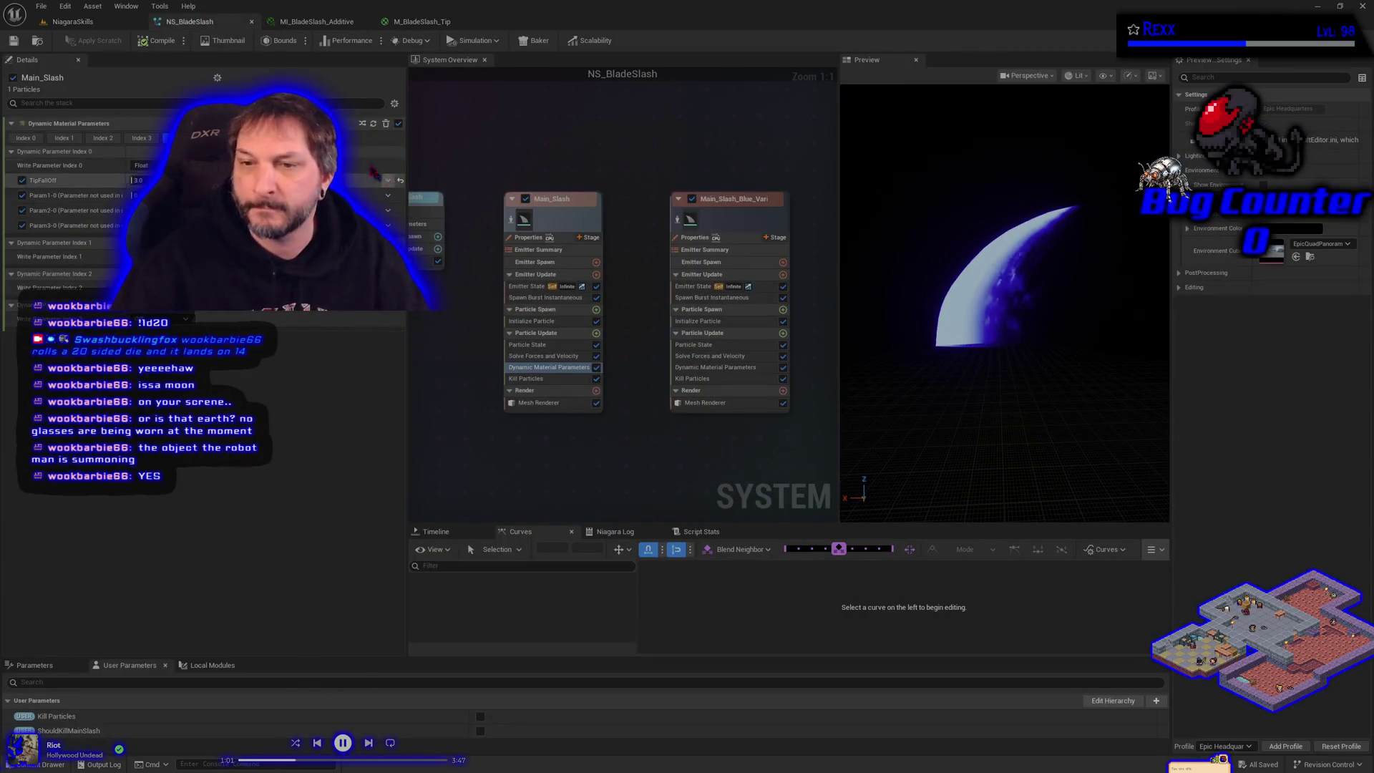
pyautogui.click(71, 22)
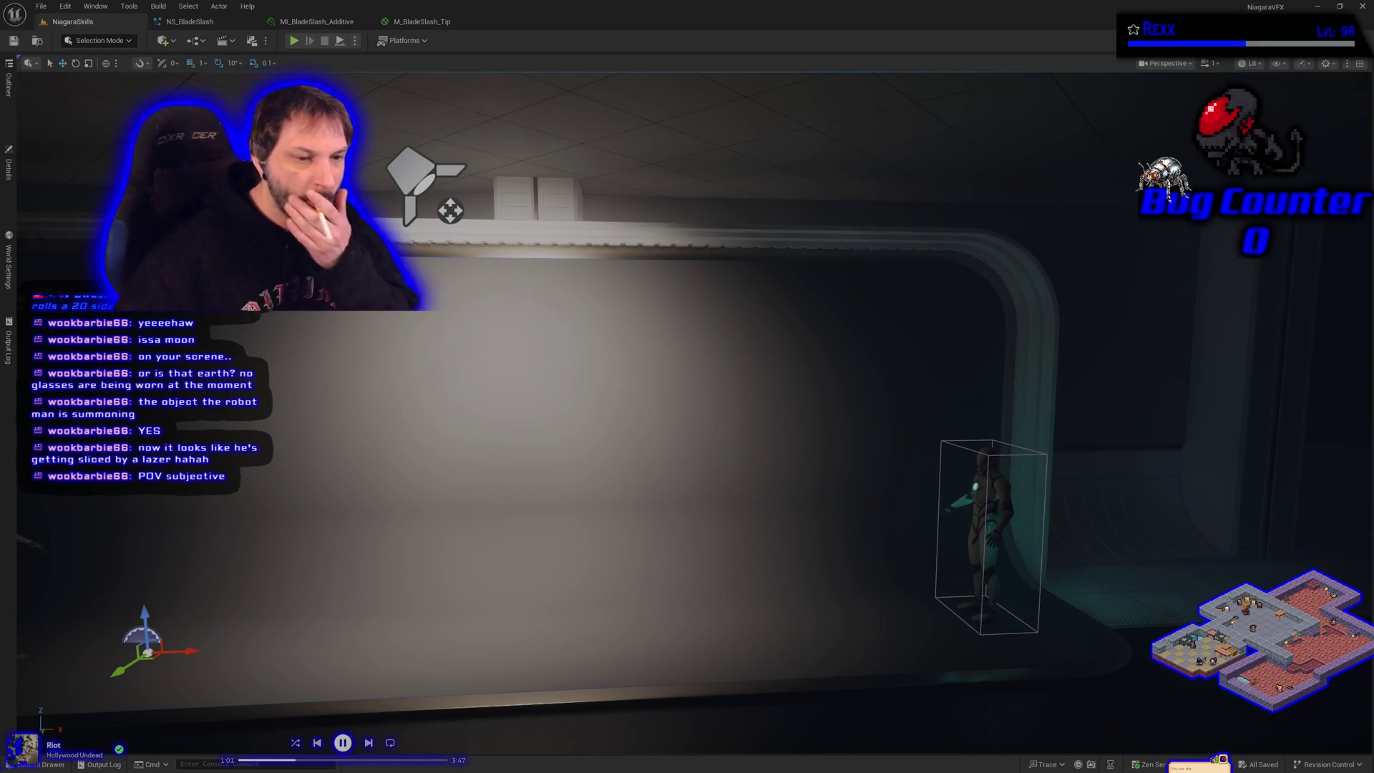
pyautogui.moveTo(430, 477)
pyautogui.mouseDown()
pyautogui.moveTo(587, 465)
pyautogui.moveTo(609, 516)
pyautogui.moveTo(605, 415)
pyautogui.moveTo(320, 577)
pyautogui.mouseUp()
pyautogui.scroll(-2, 609, 494)
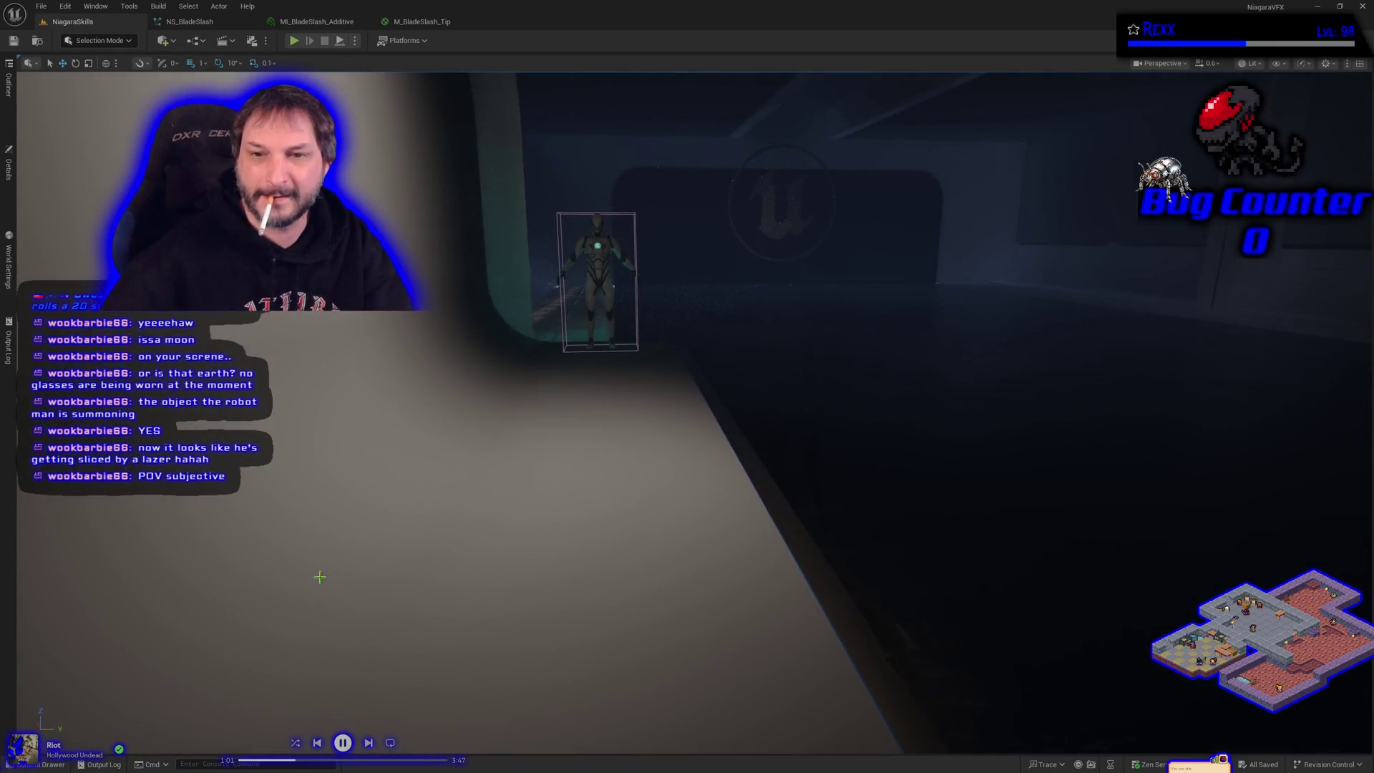
pyautogui.click(295, 41)
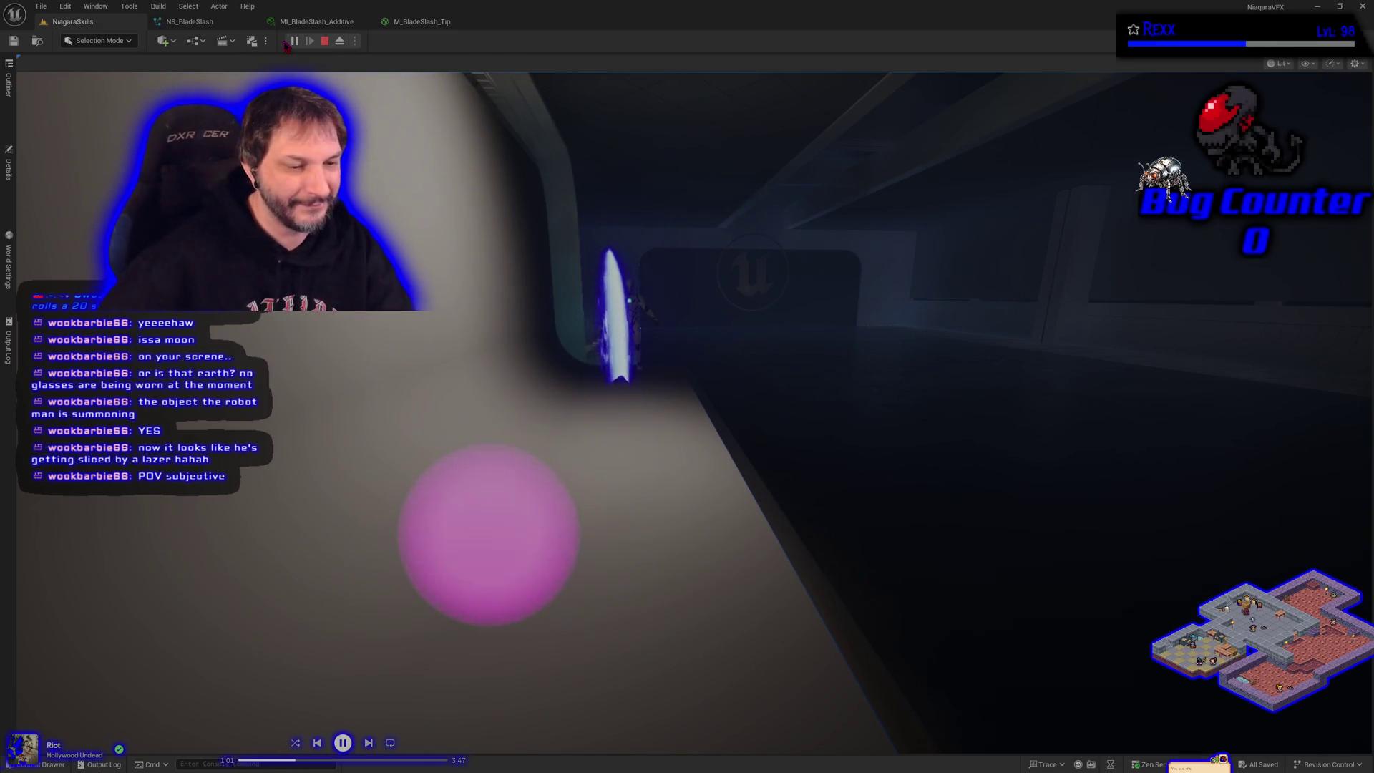
pyautogui.press('Escape')
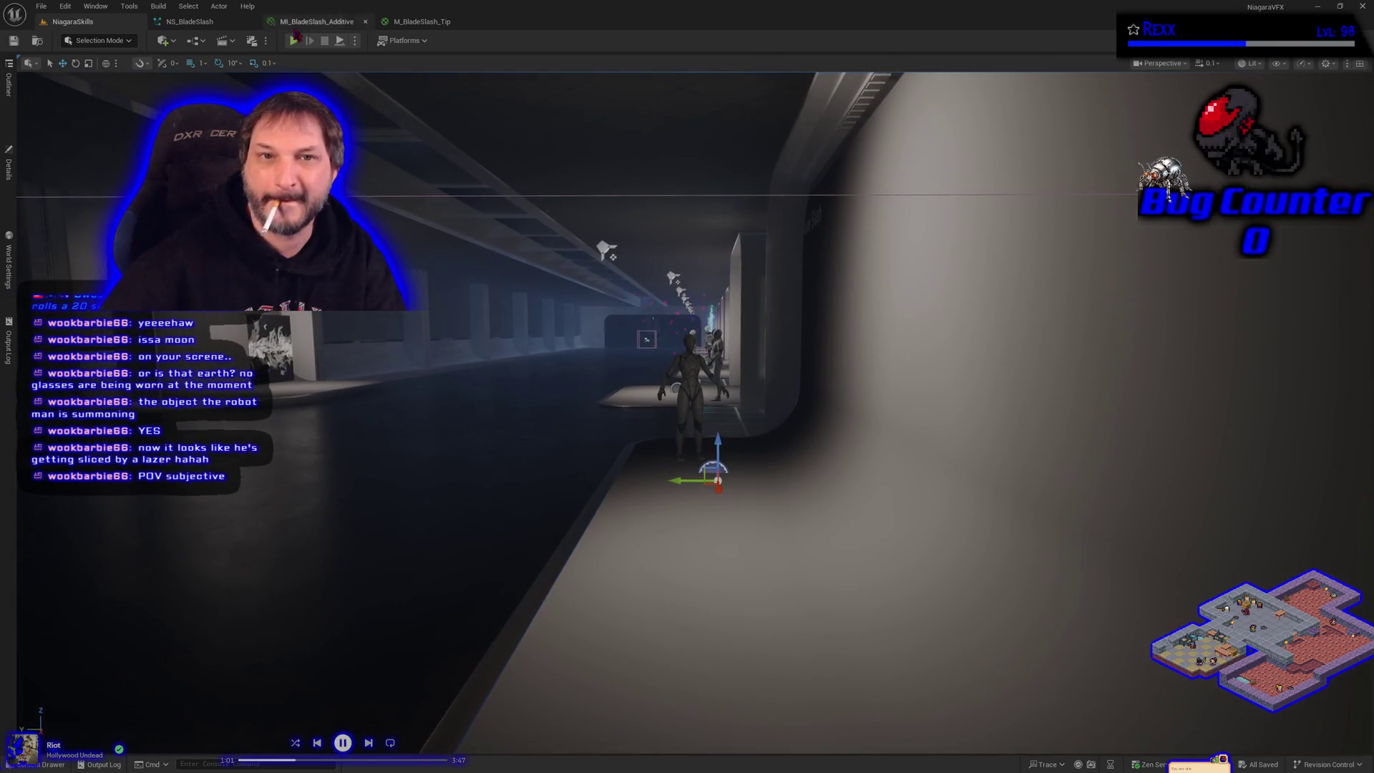
pyautogui.click(293, 41)
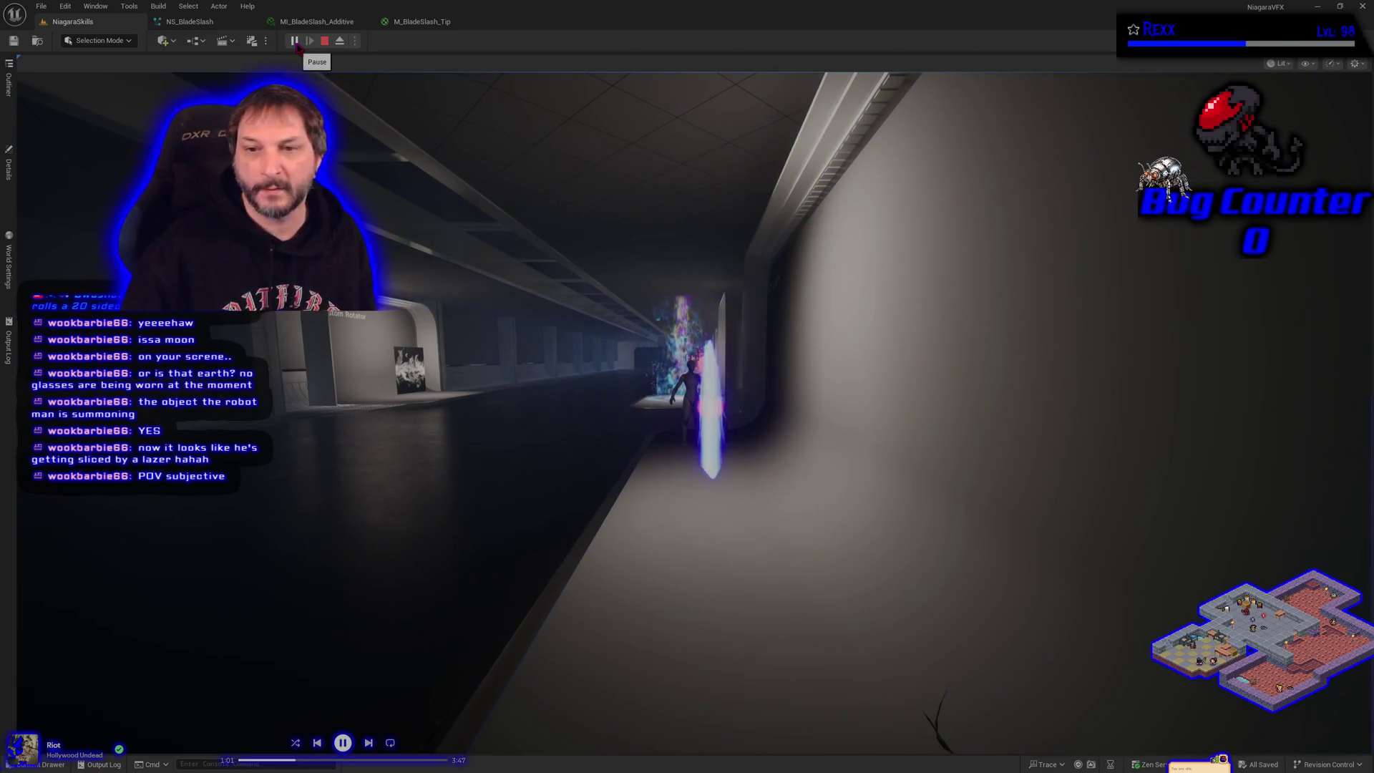
pyautogui.press('Escape')
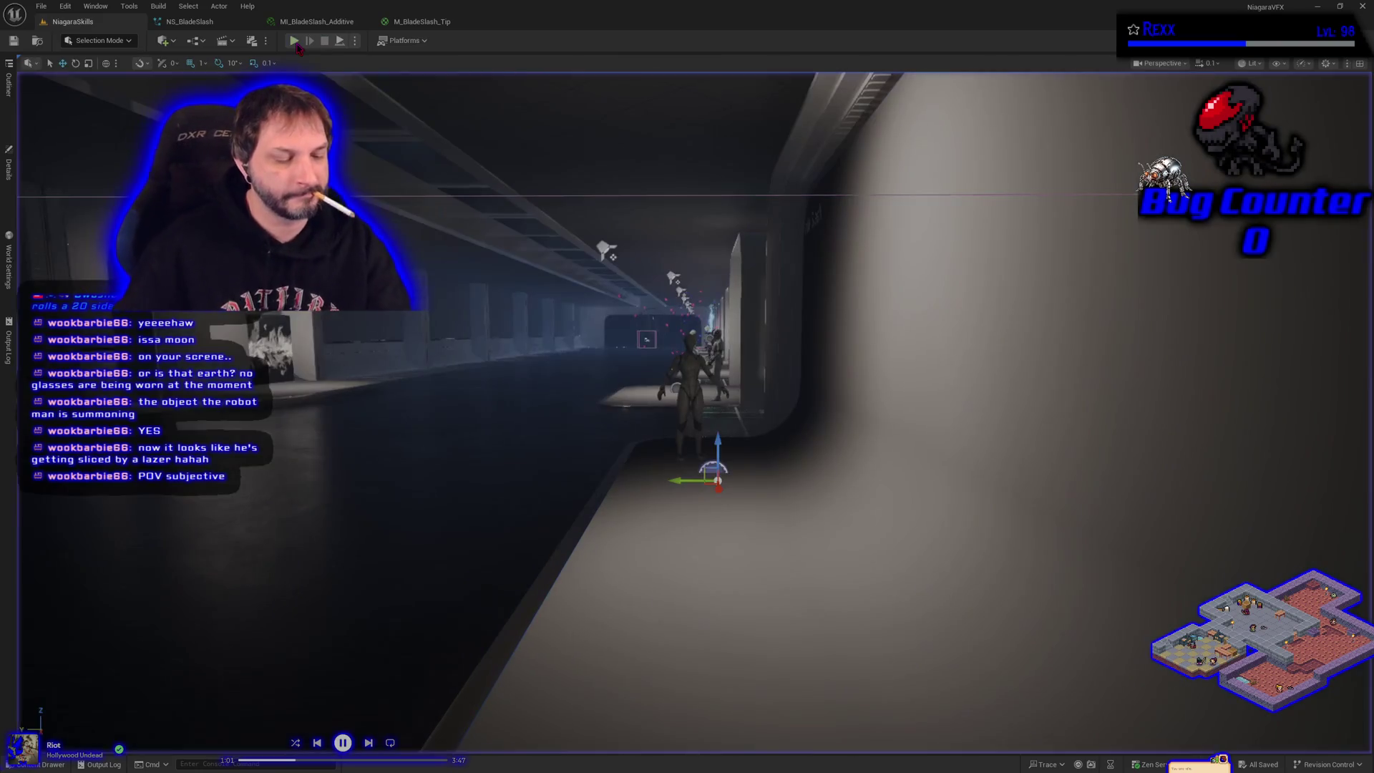
pyautogui.press('f')
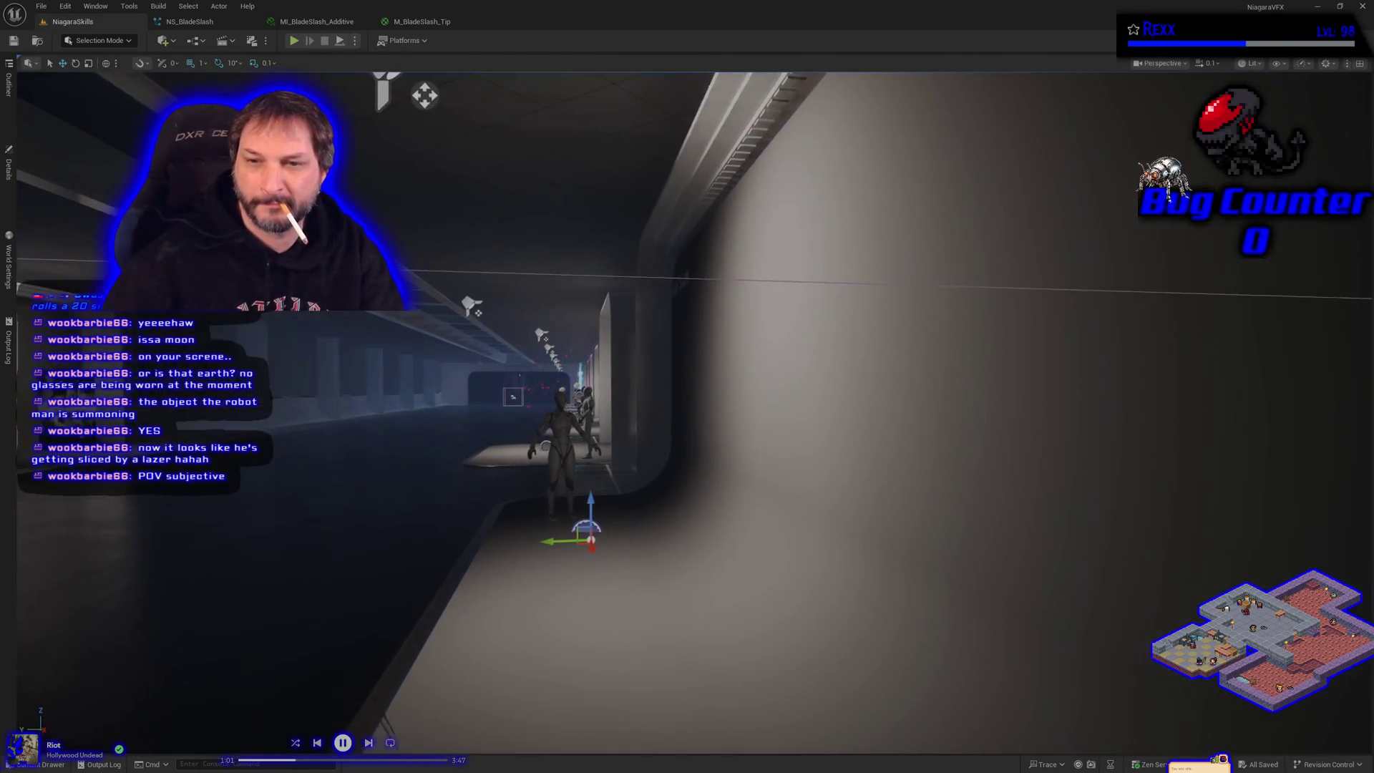
pyautogui.scroll(-10, 688, 413)
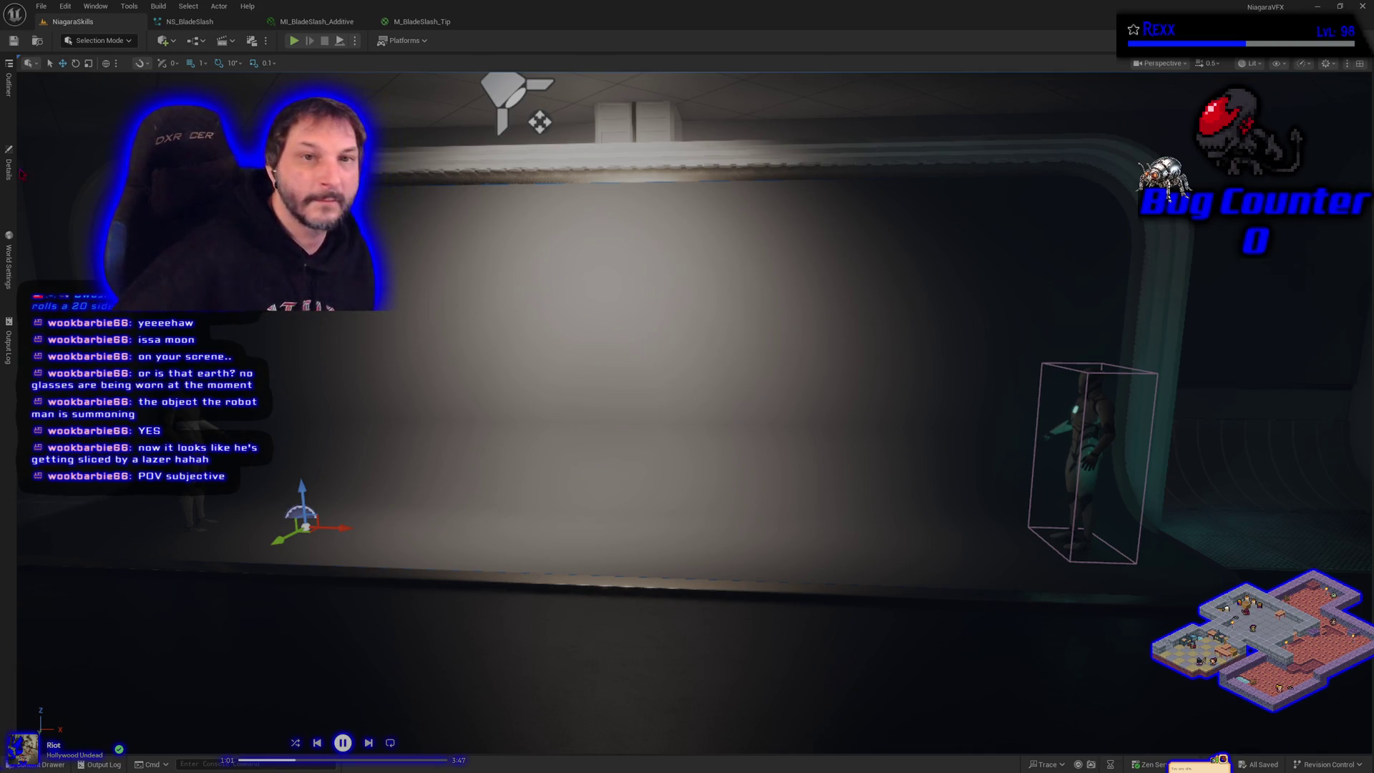
# Save all modified assets from the NS_BladeSlash editor via File > Save All, then return to NiagaraSkills.
pyautogui.click(189, 22)
pyautogui.click(40, 5)
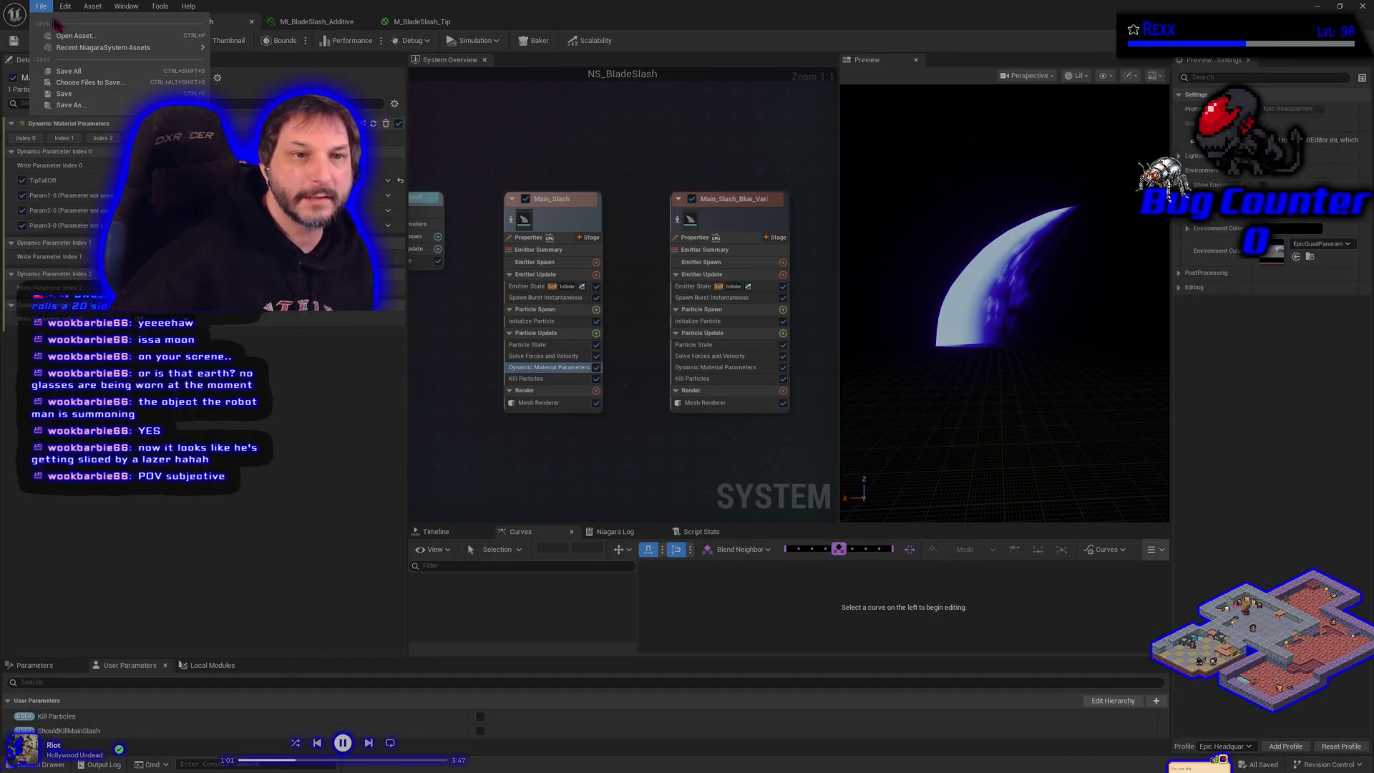
pyautogui.click(80, 73)
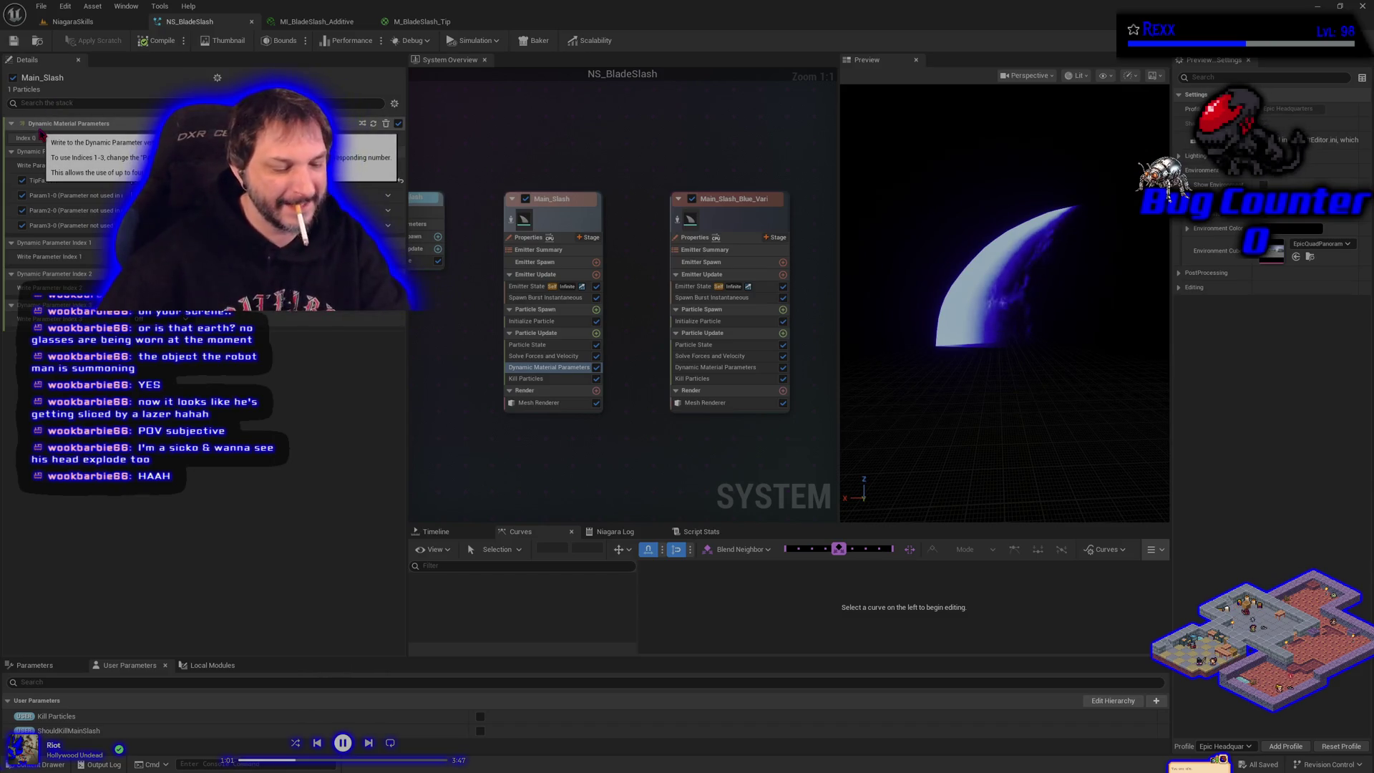
pyautogui.moveTo(659, 442); pyautogui.dragTo(620, 460)
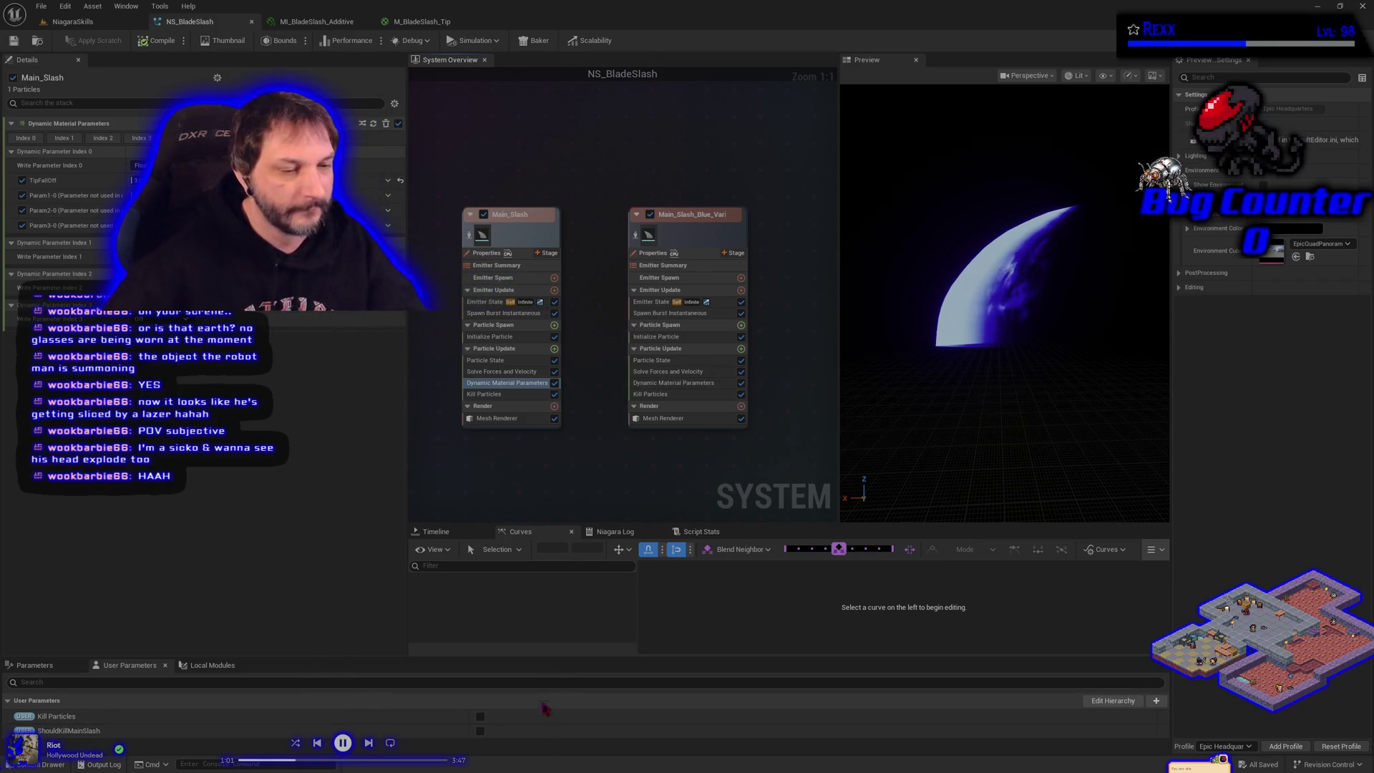
pyautogui.moveTo(610, 470); pyautogui.dragTo(575, 473)
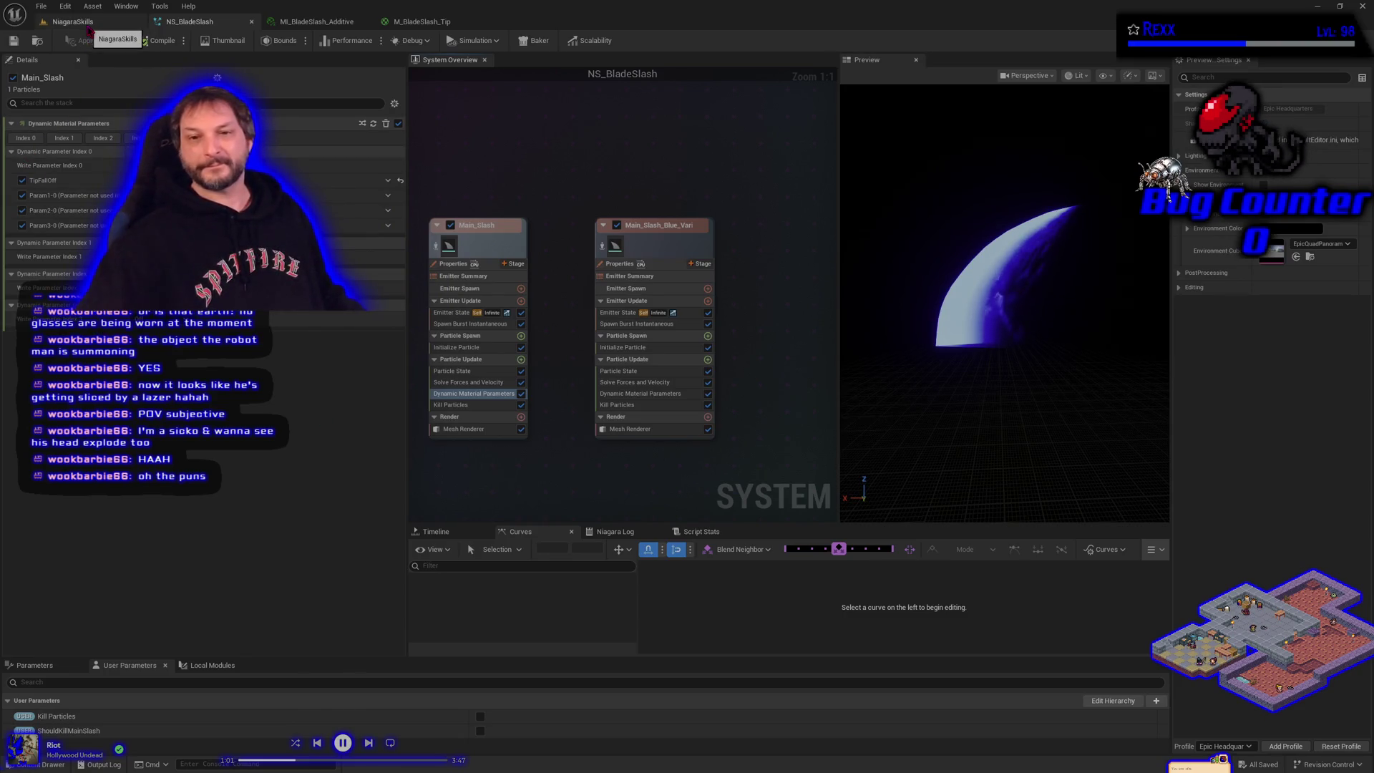
pyautogui.moveTo(625, 463)
pyautogui.mouseDown()
pyautogui.moveTo(650, 454)
pyautogui.moveTo(654, 417)
pyautogui.mouseUp()
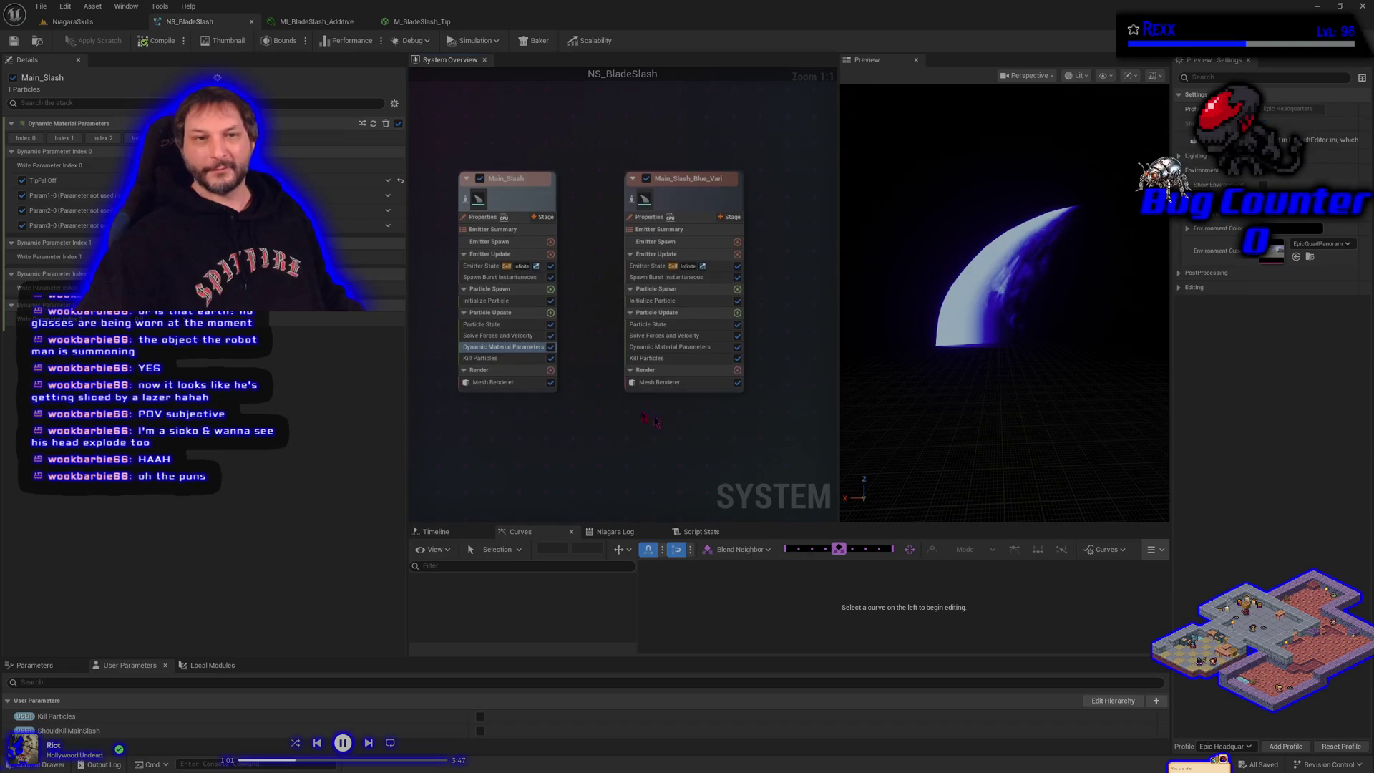
pyautogui.click(57, 23)
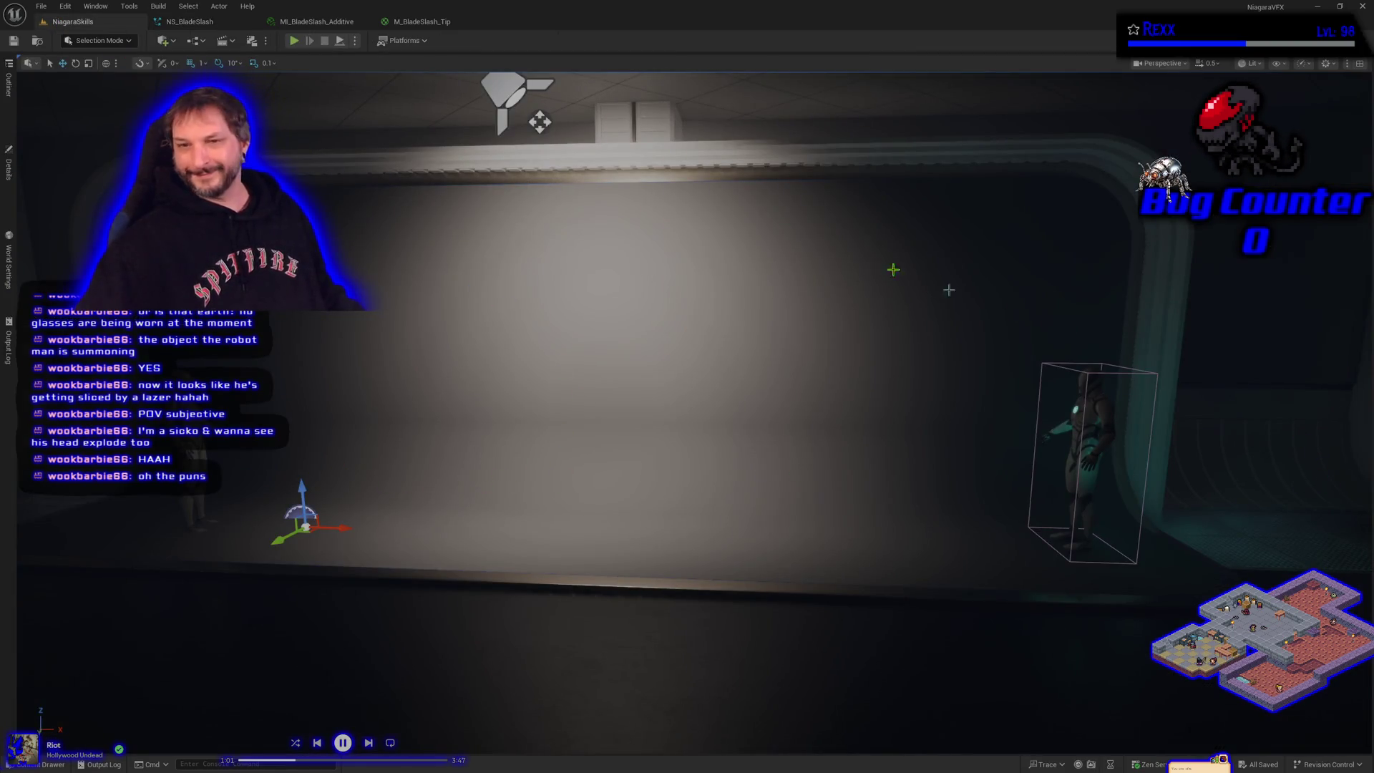
# Show the M_BladeSlash_Tip material graph, where Dynamic Parameter TipFalloff drives the Power exponent.
pyautogui.click(428, 23)
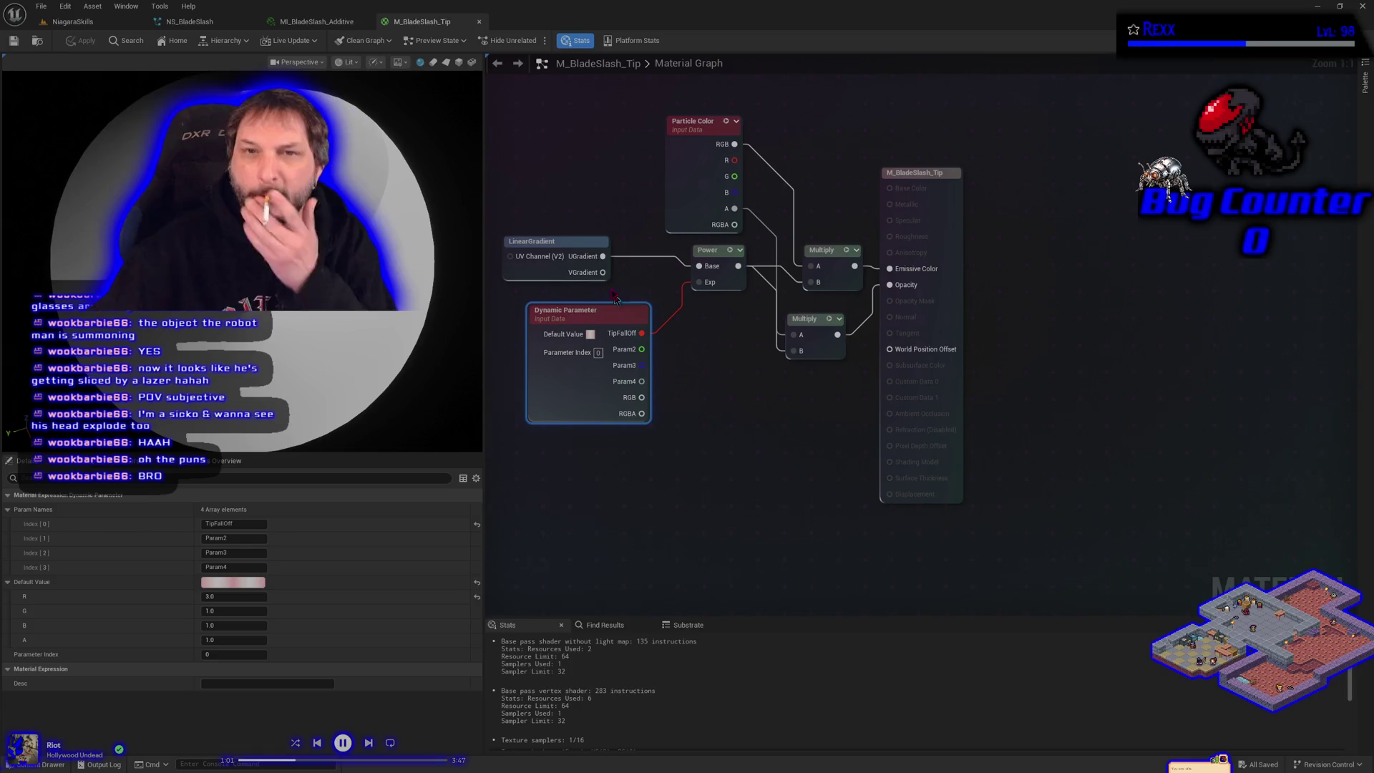
# Duplicate the Main_Slash_Blue_Variation emitter in NS_BladeSlash and move the copy up.
pyautogui.click(322, 22)
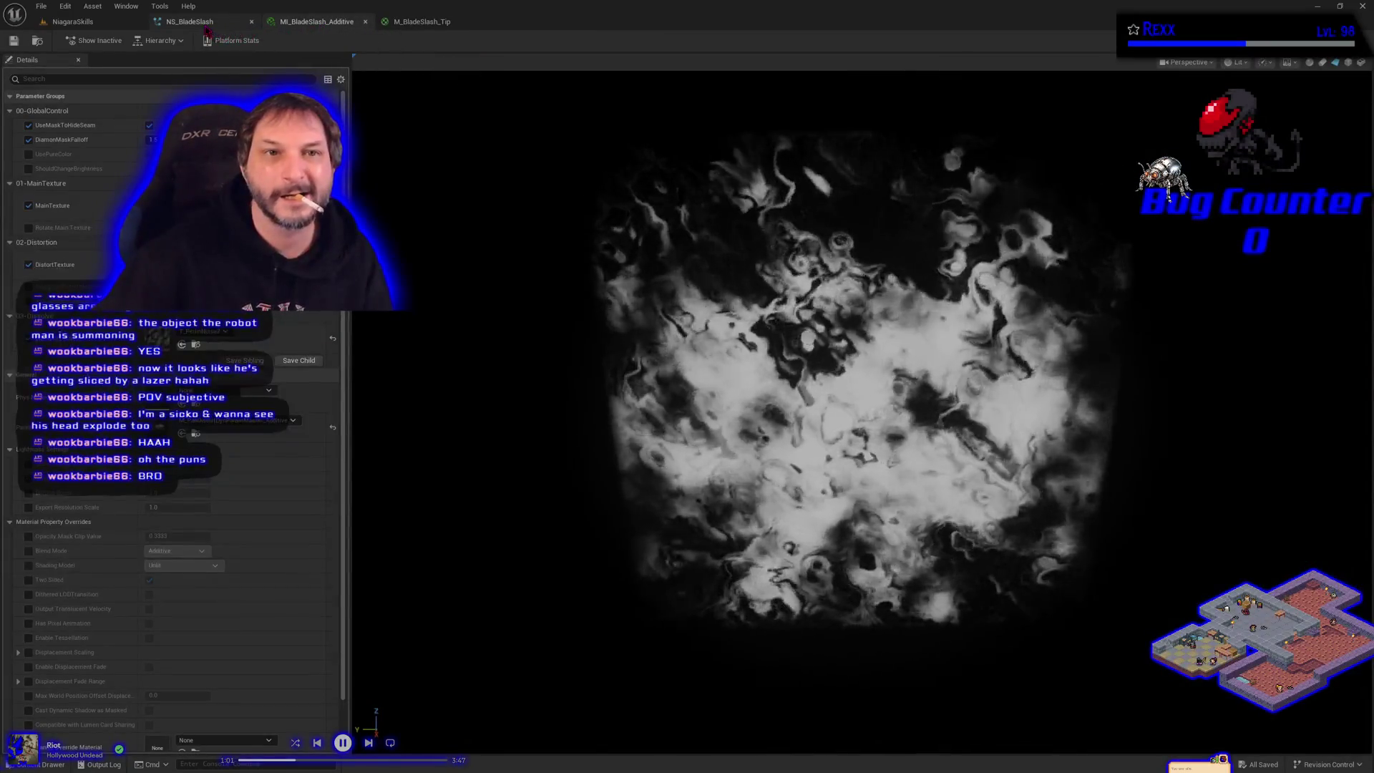
pyautogui.click(190, 22)
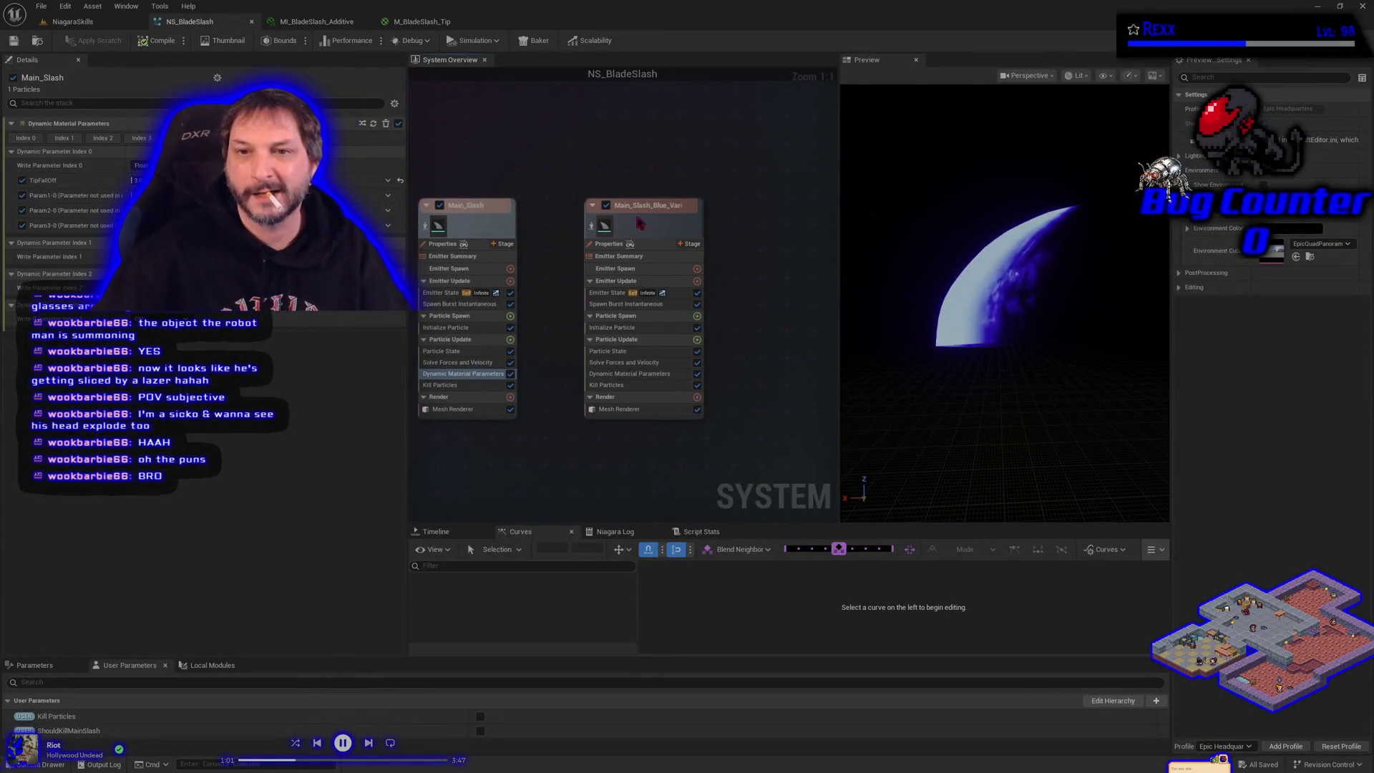
pyautogui.click(646, 228)
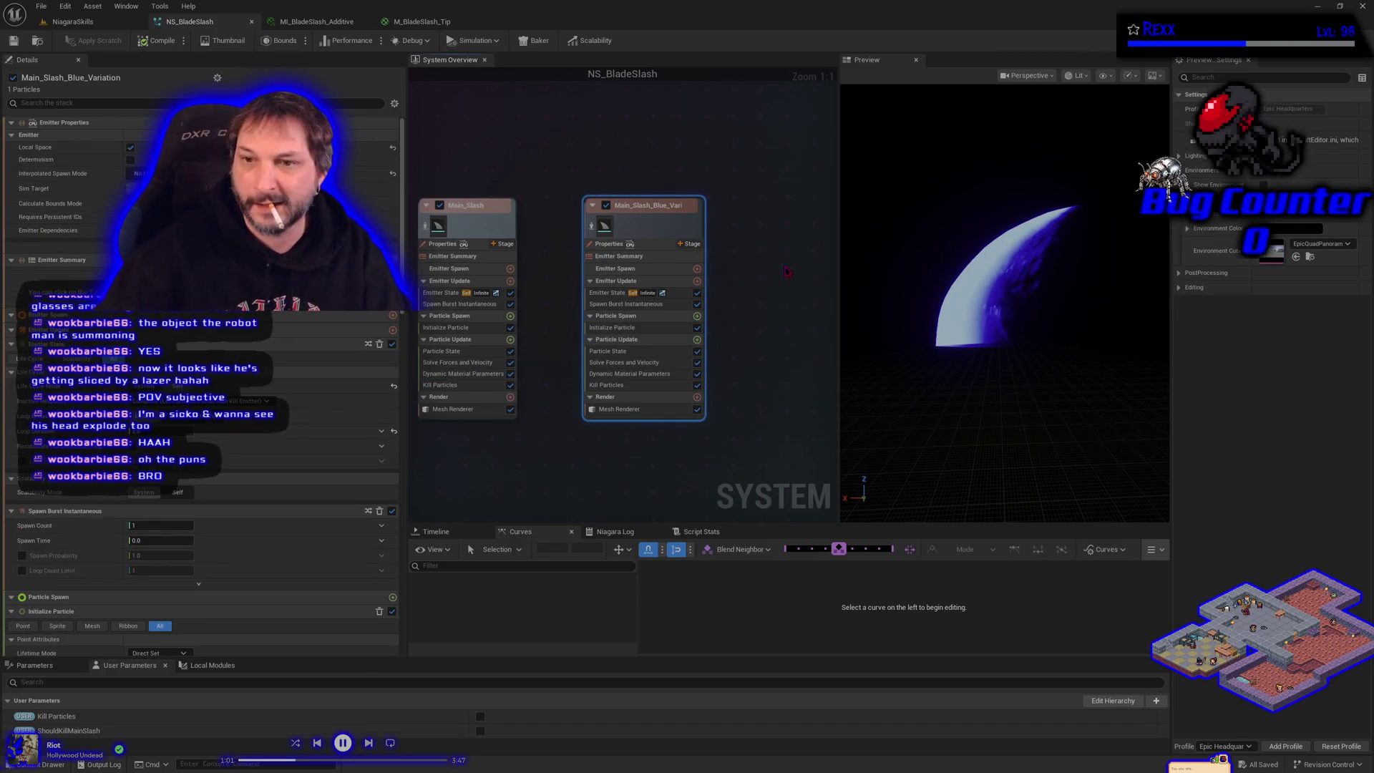
pyautogui.hotkey('ctrl', 'd')
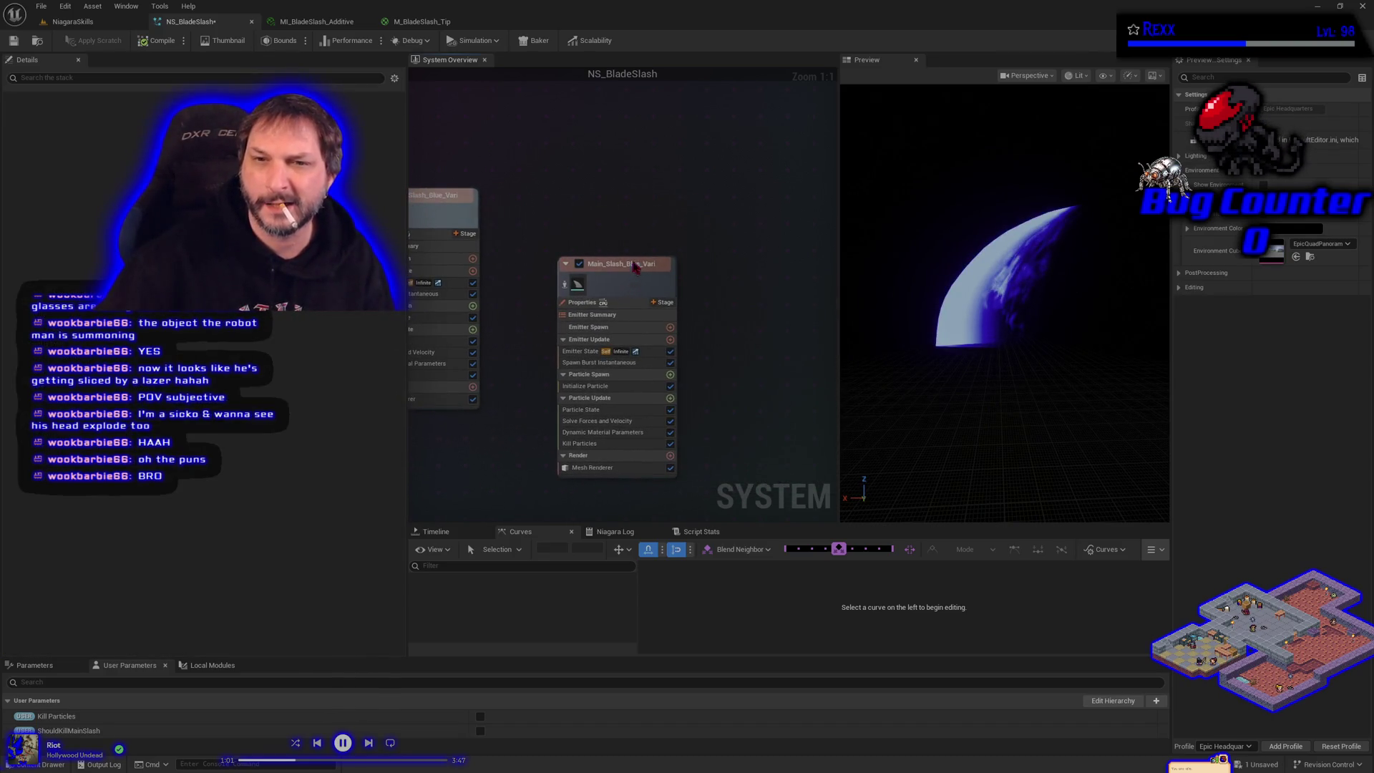
pyautogui.moveTo(635, 267); pyautogui.dragTo(631, 207)
# Rename the duplicated emitter to Main_Slash_Yellow_Variation.
pyautogui.doubleClick(630, 196)
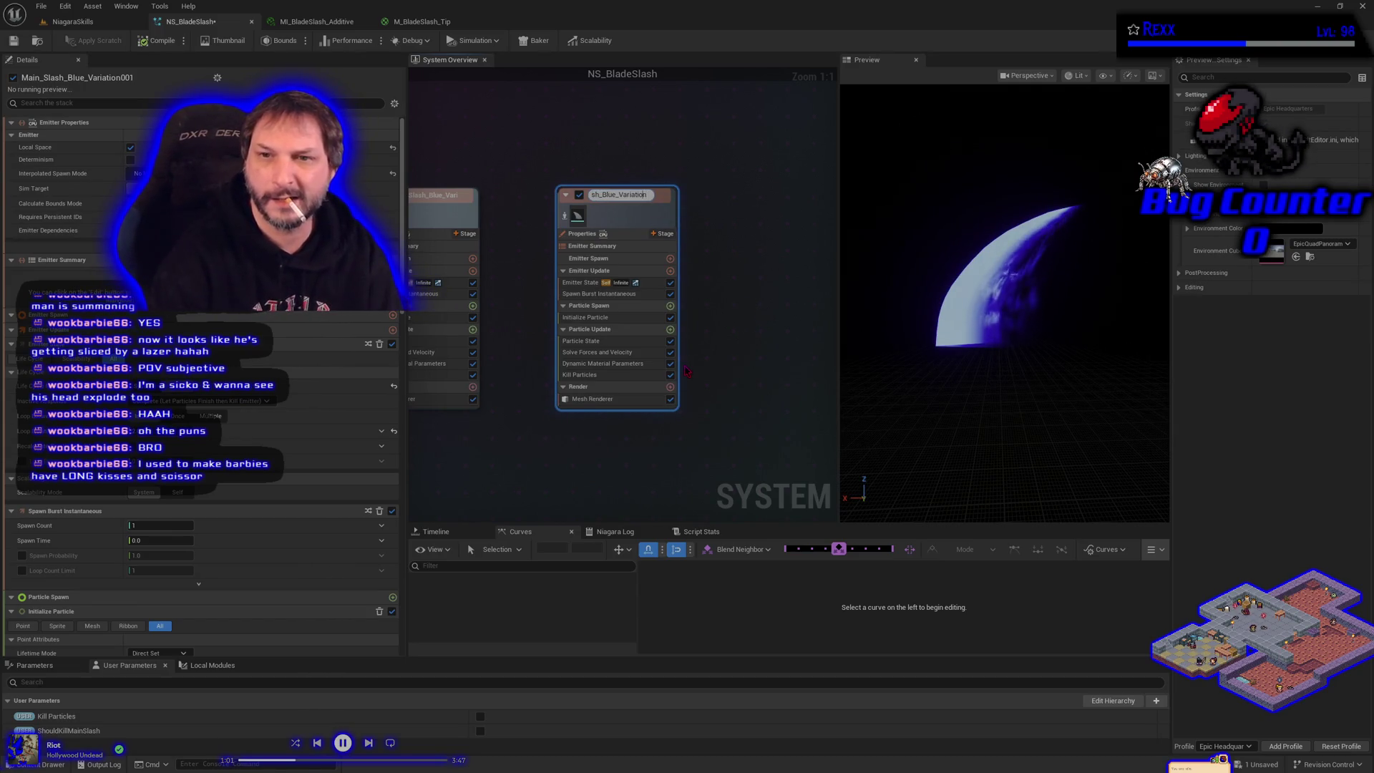
pyautogui.press('Left')
pyautogui.press('Left')
pyautogui.press('Left')
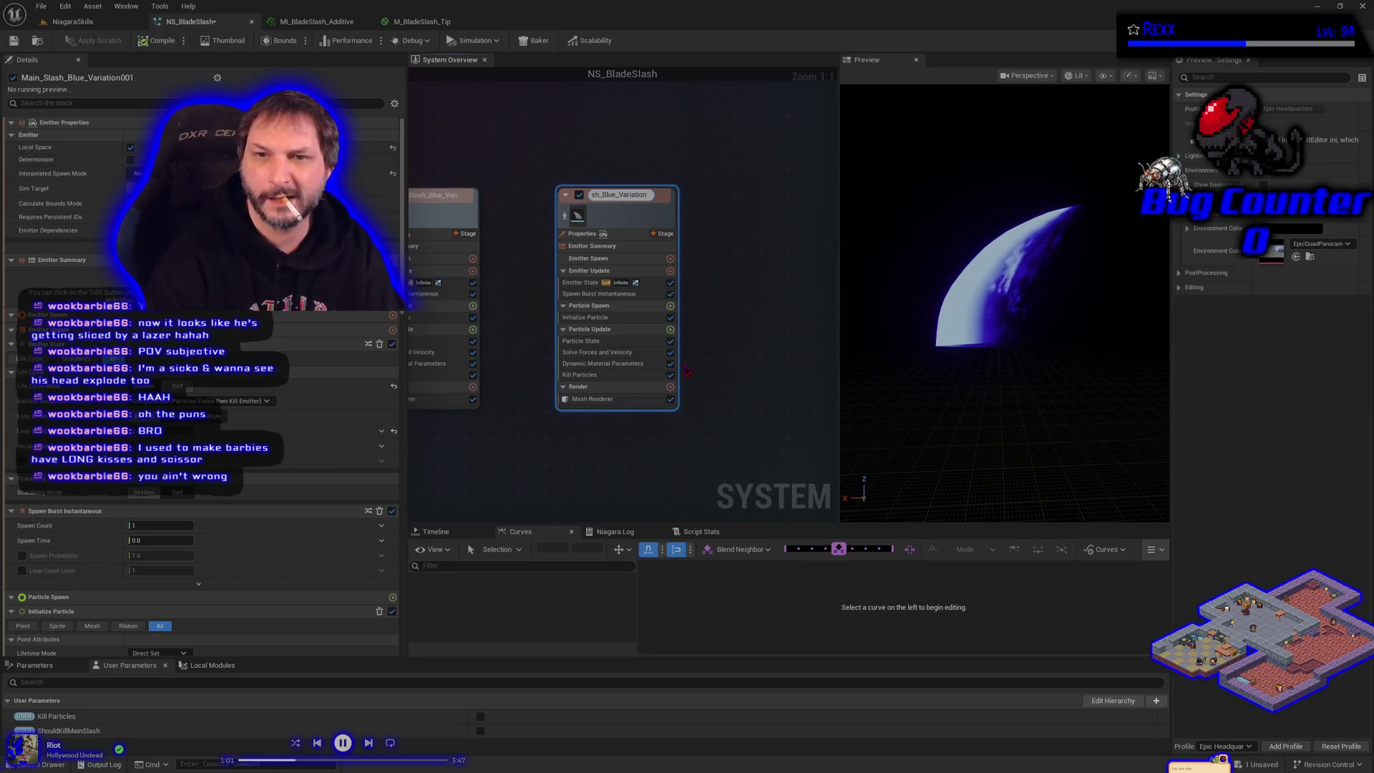
pyautogui.hotkey('ctrl', 'a')
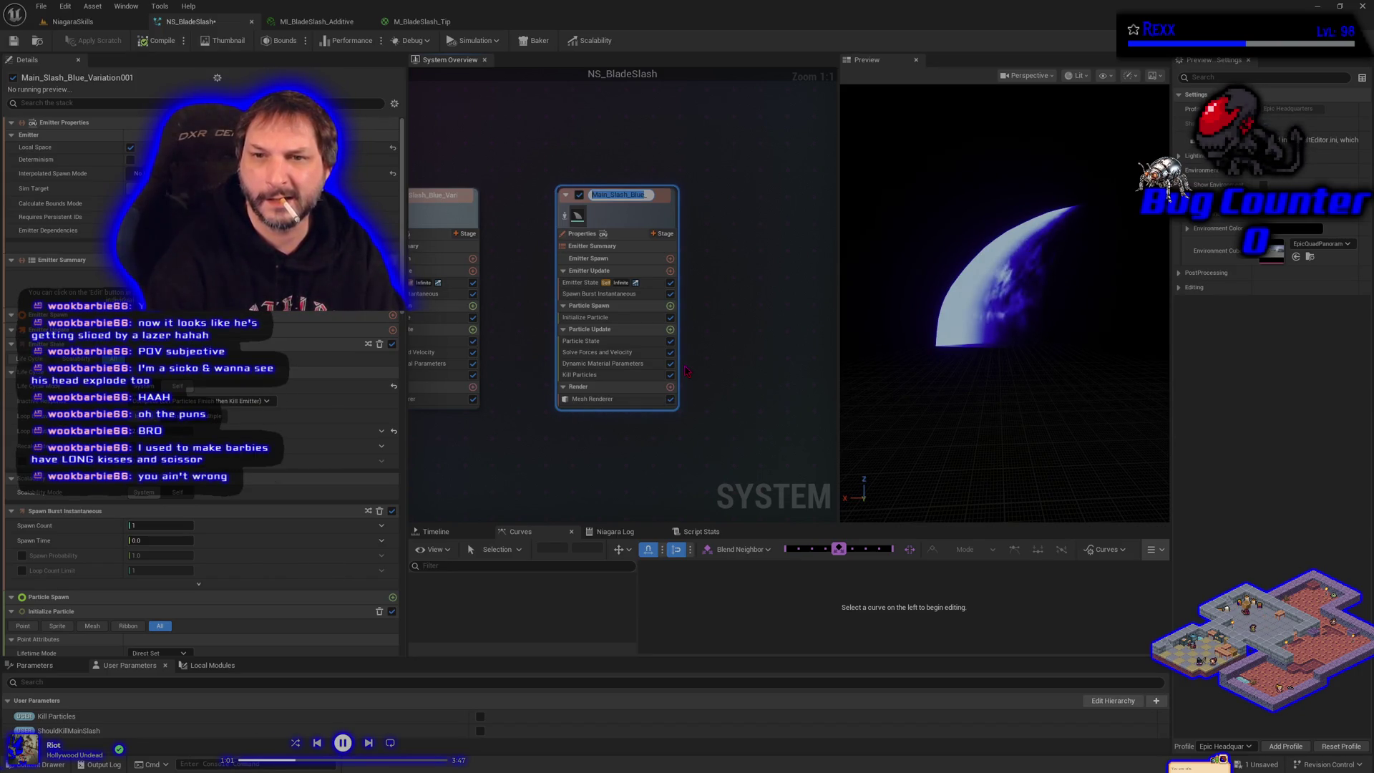
pyautogui.press('Left')
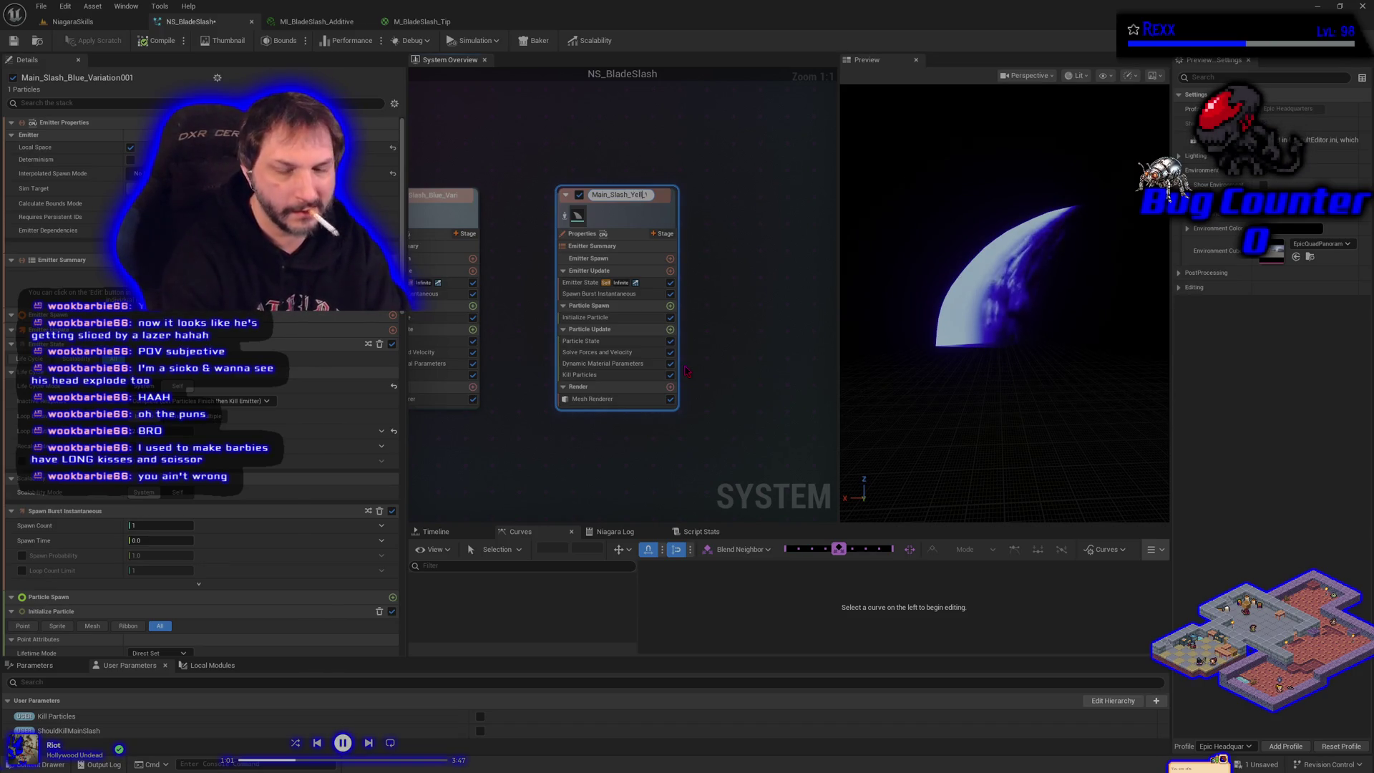
pyautogui.press('Return')
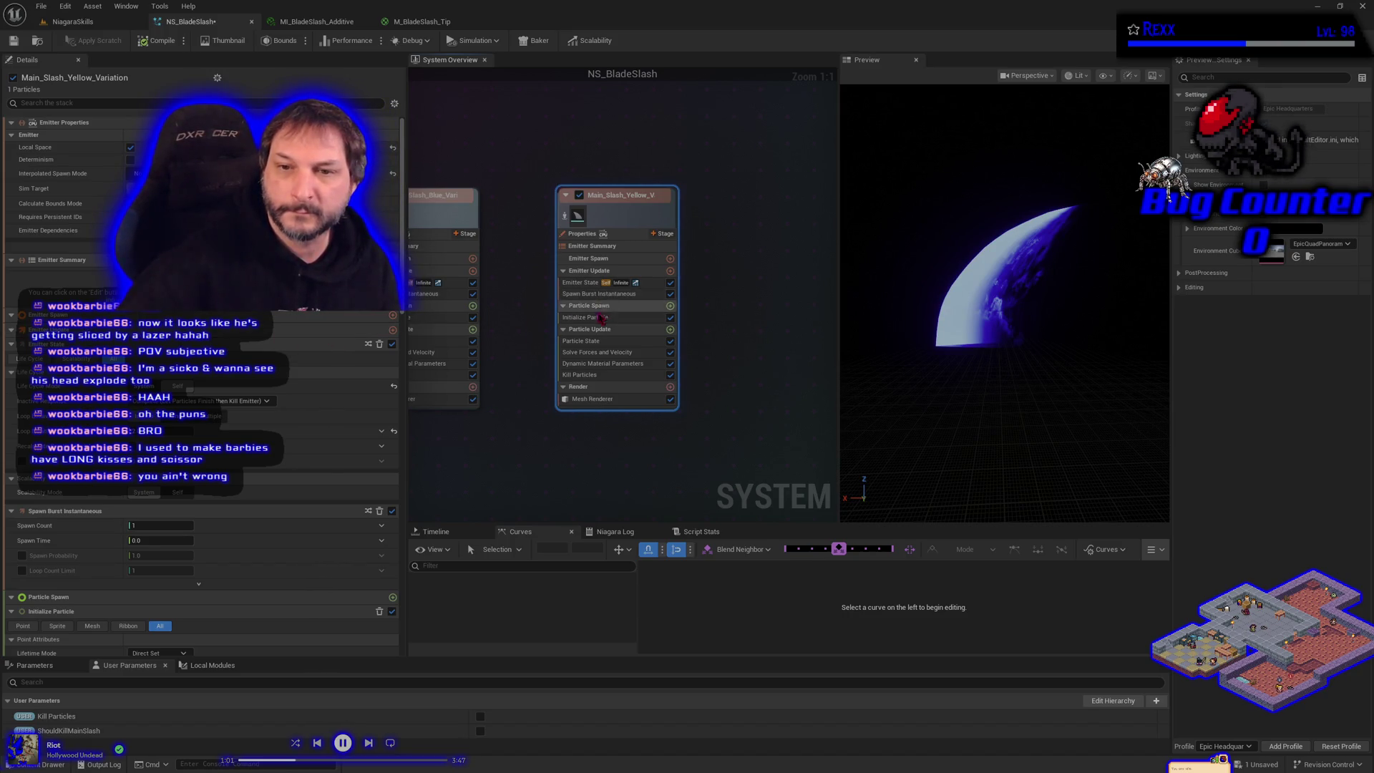
# Give Main_Slash_Yellow_Variation a yellow particle colour, save, and enable Position Offset.
pyautogui.click(601, 319)
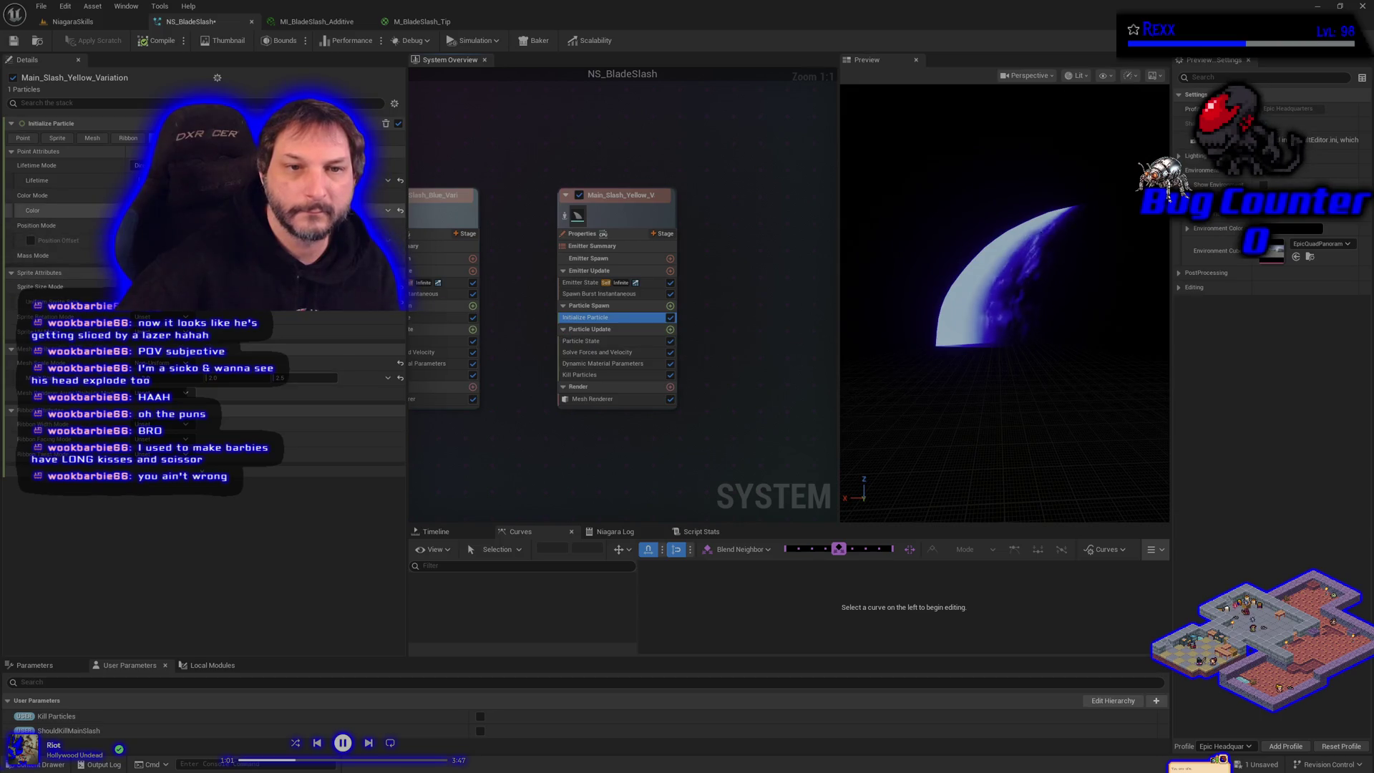
pyautogui.click(215, 210)
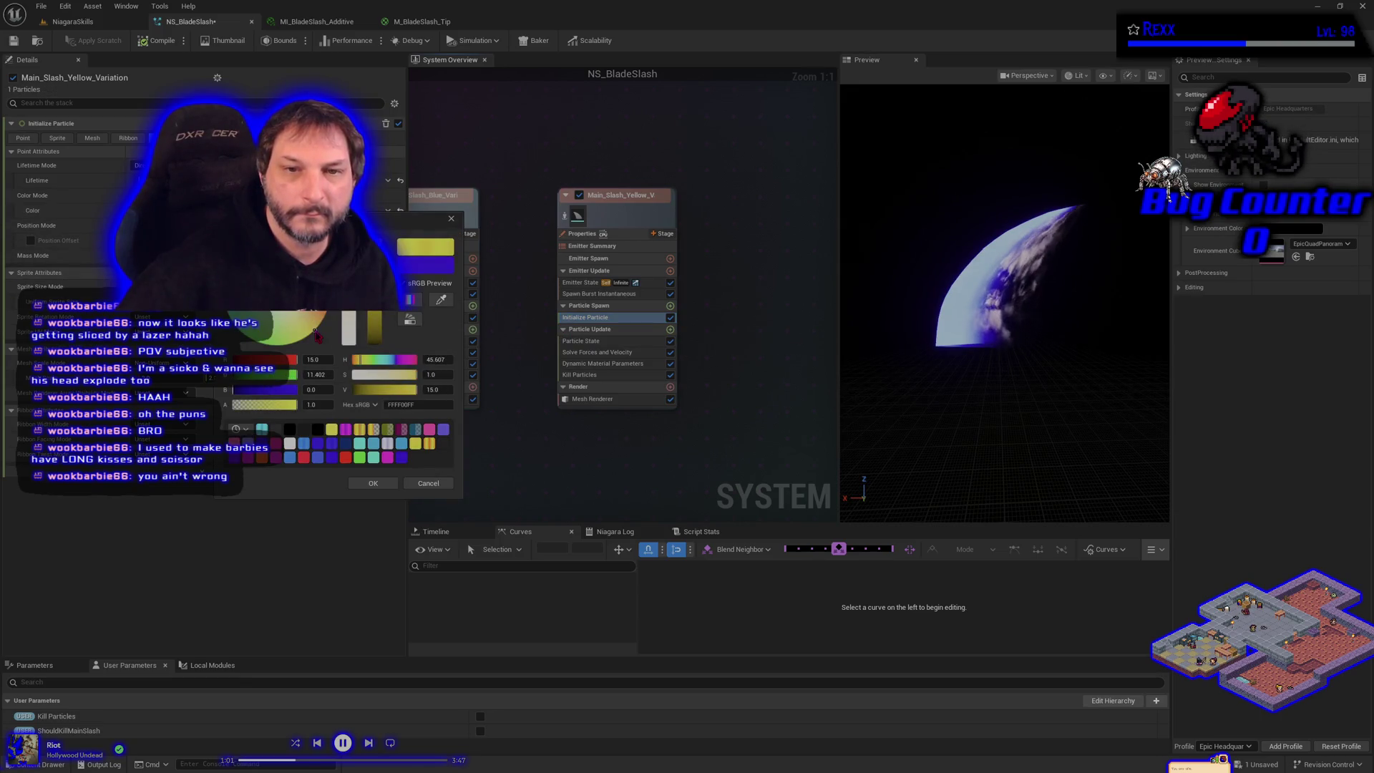
pyautogui.click(378, 485)
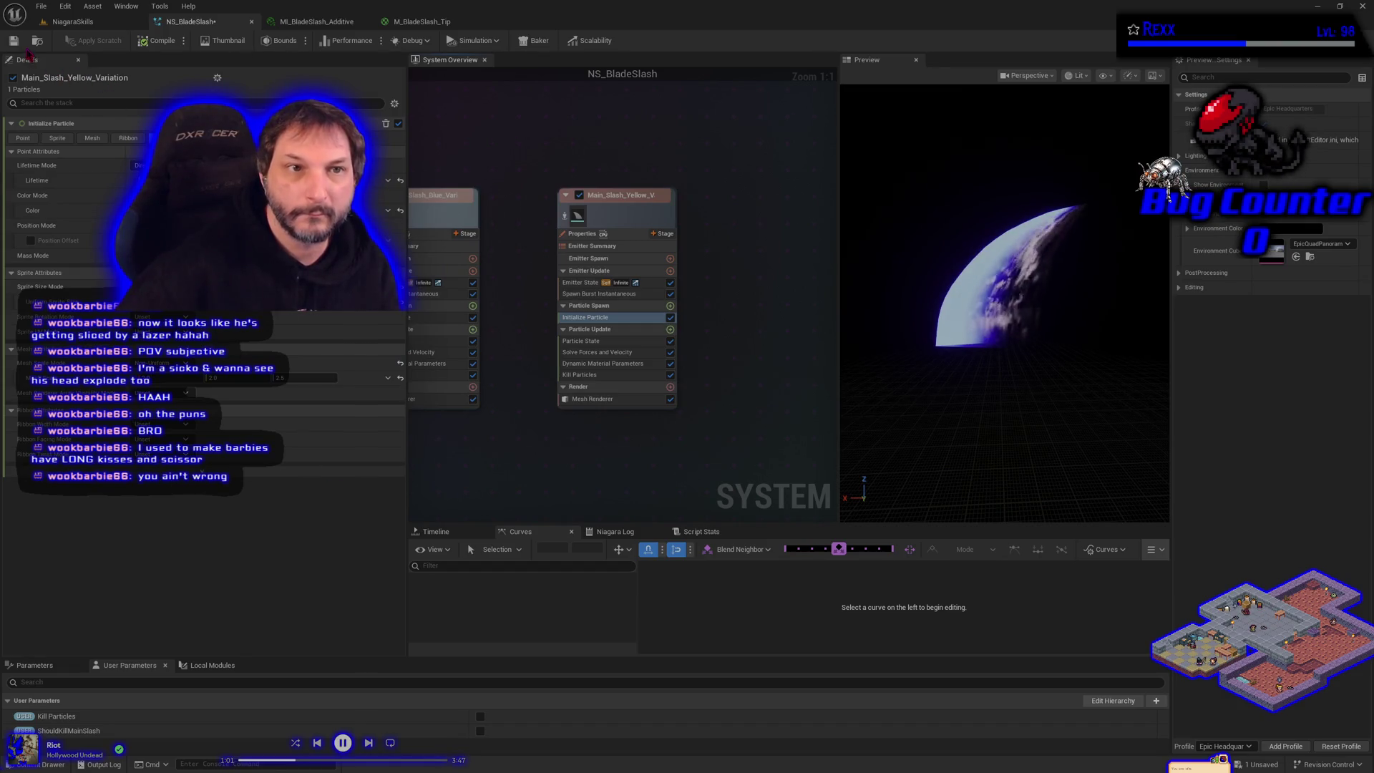
pyautogui.click(19, 44)
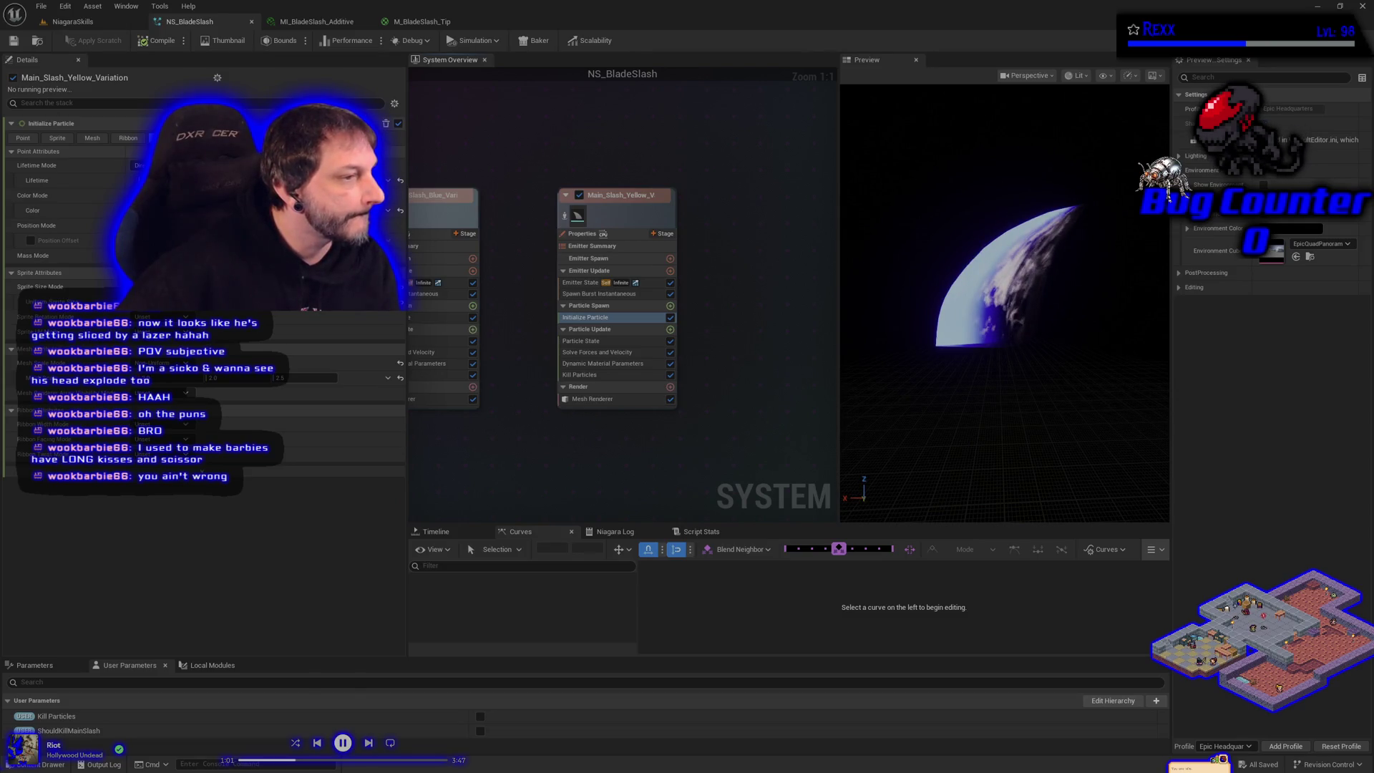
pyautogui.click(31, 240)
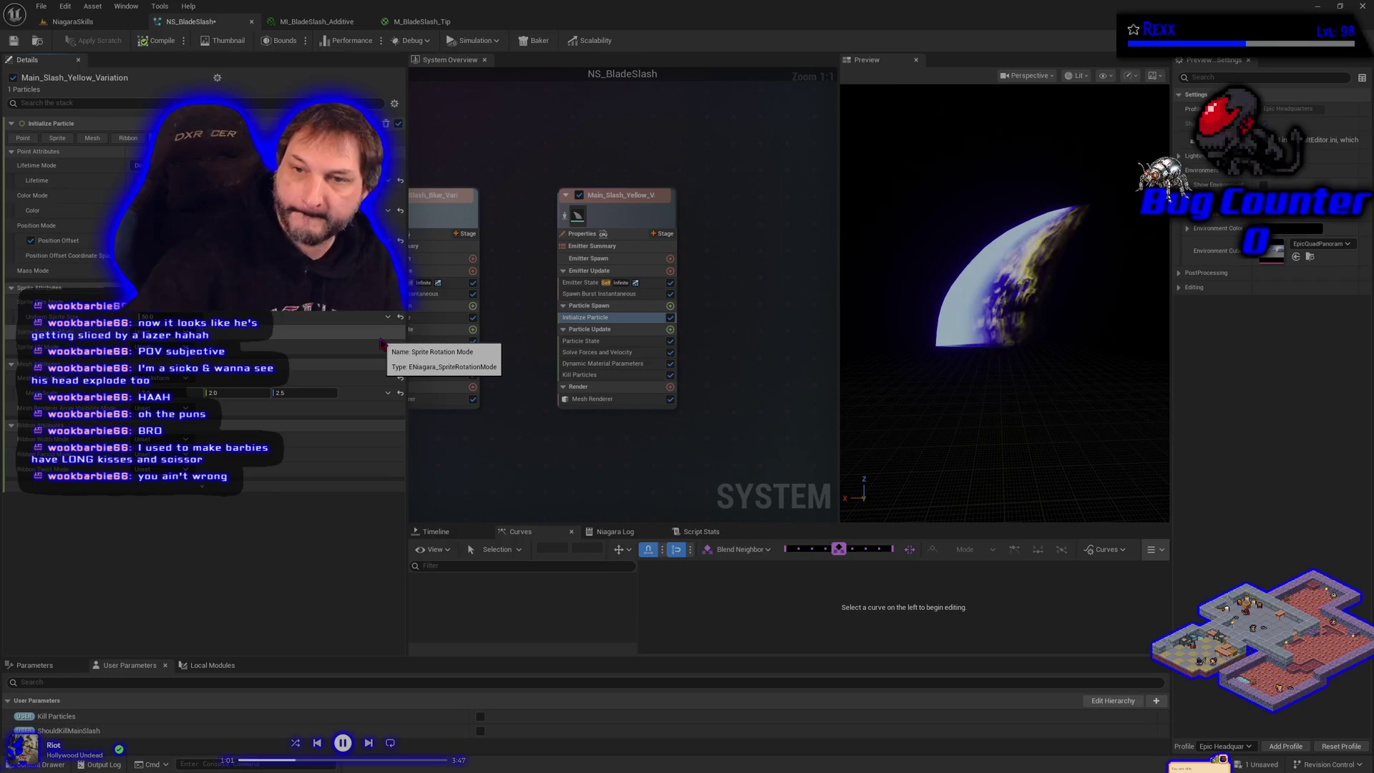
# Save NS_BladeSlash and play the NiagaraSkills level to watch the slash effect.
pyautogui.click(12, 41)
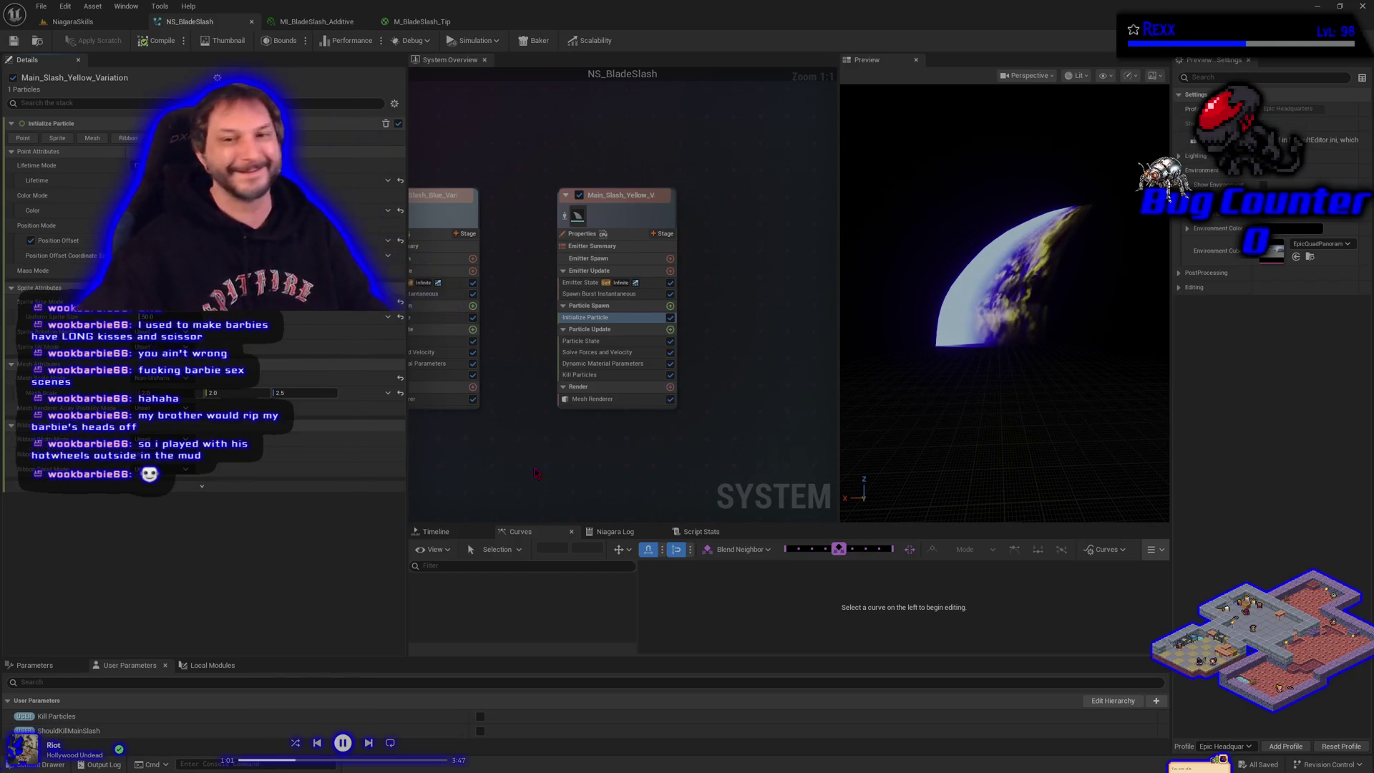
pyautogui.click(73, 21)
pyautogui.click(294, 41)
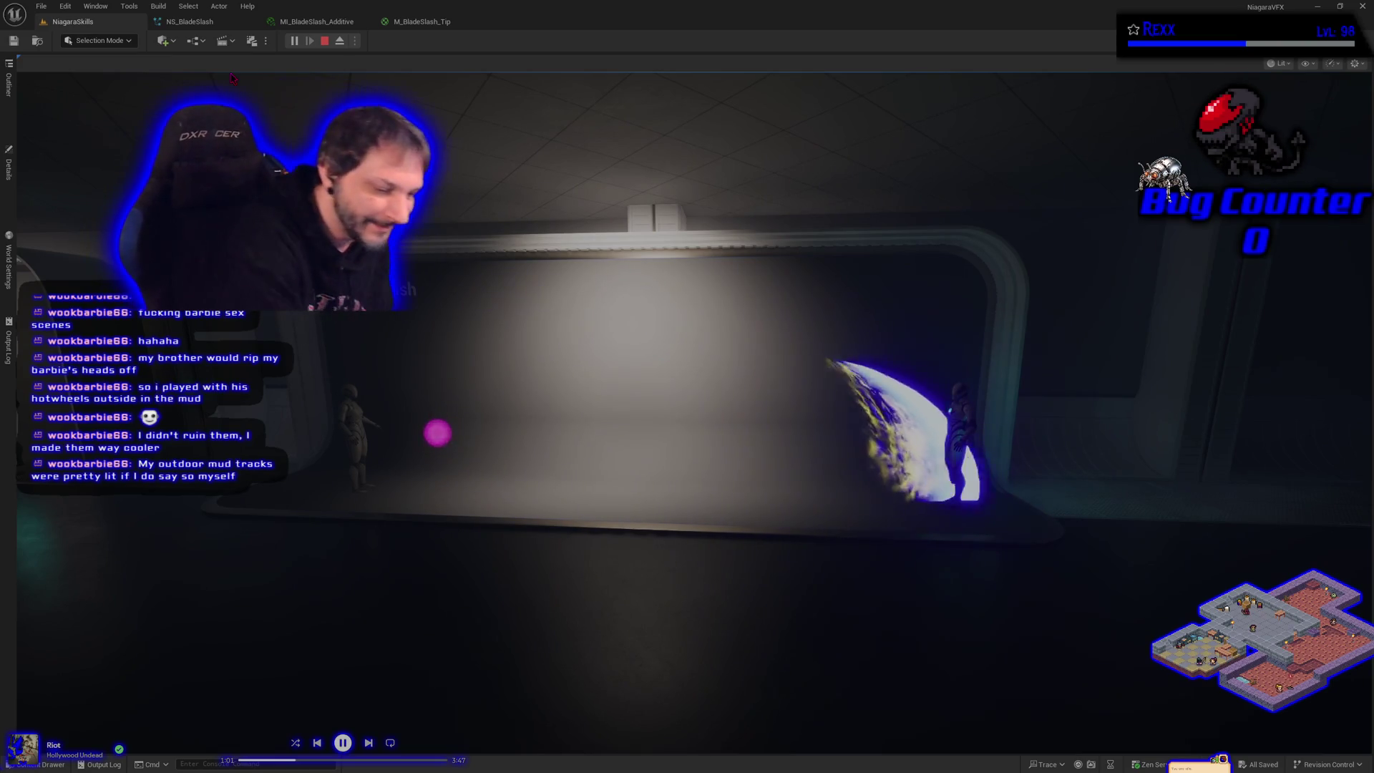
# Stop the play test and go back to the NS_BladeSlash system editor.
pyautogui.press('Escape')
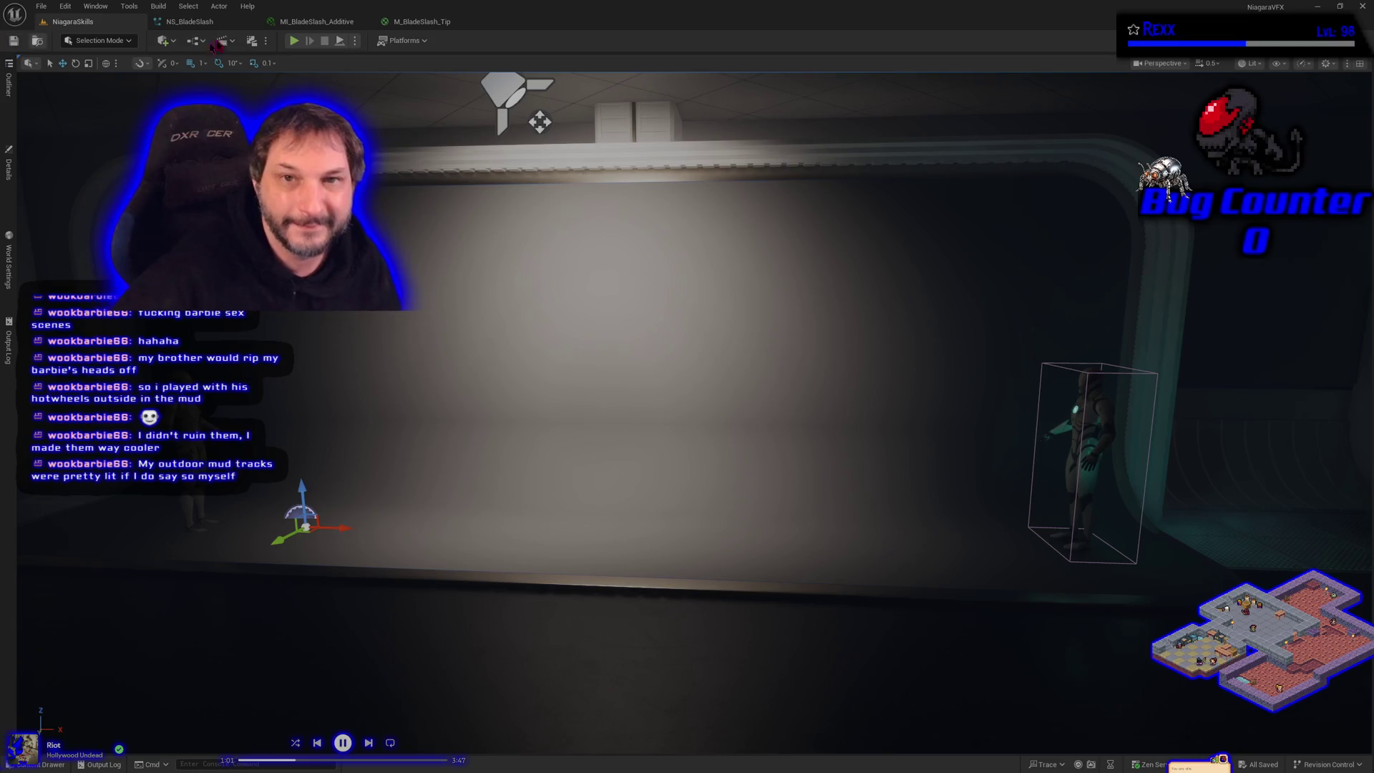
pyautogui.click(190, 21)
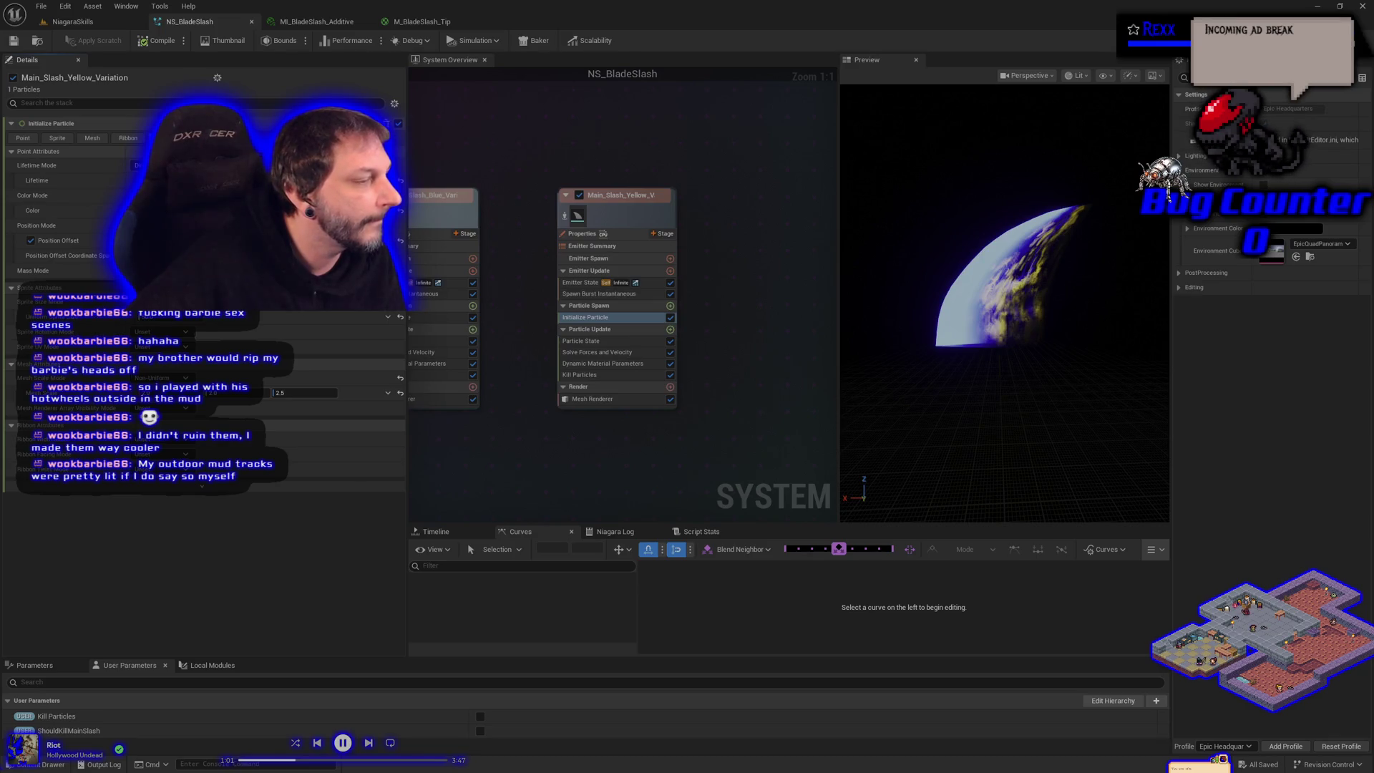
# Replace 'Yellow' with 'Purple' in the emitter name, making Main_Slash_Purple_Variation.
pyautogui.click(620, 199)
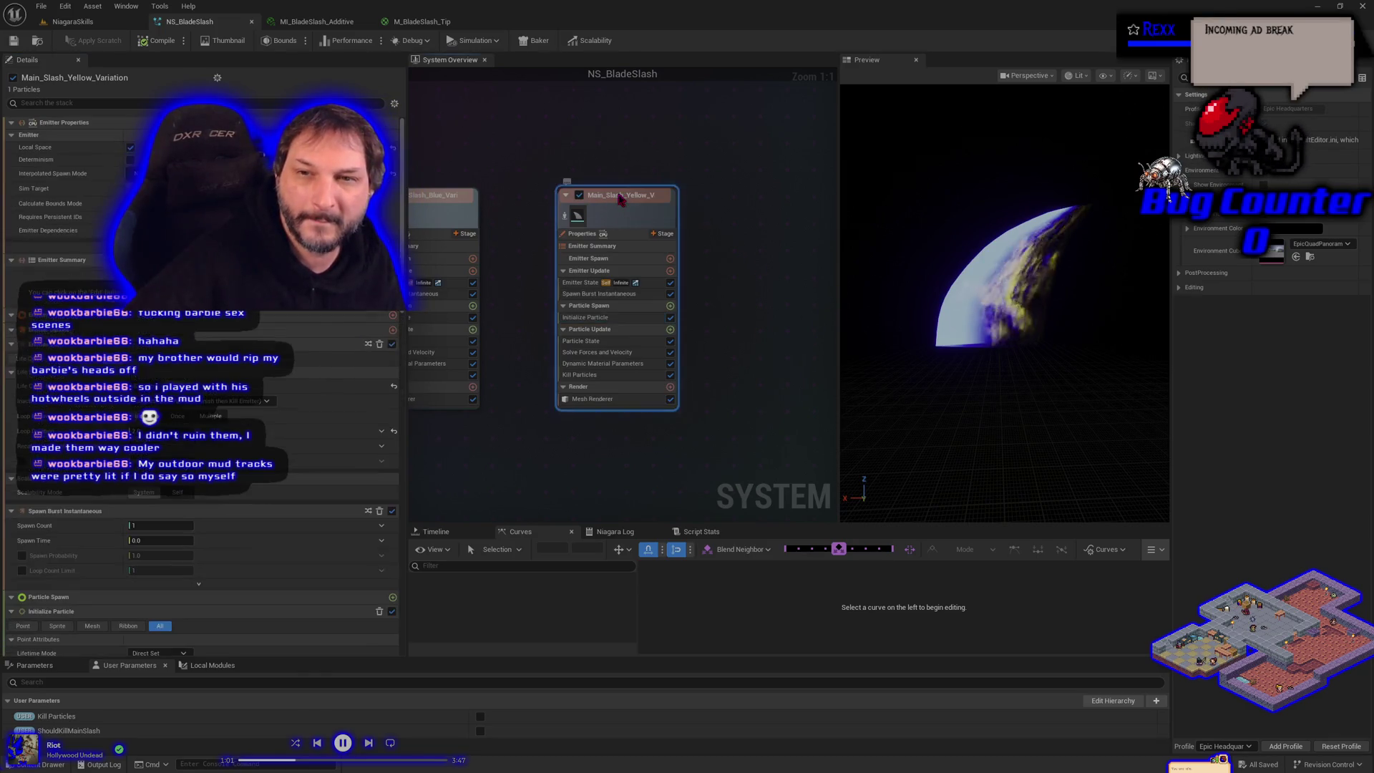
pyautogui.doubleClick(620, 197)
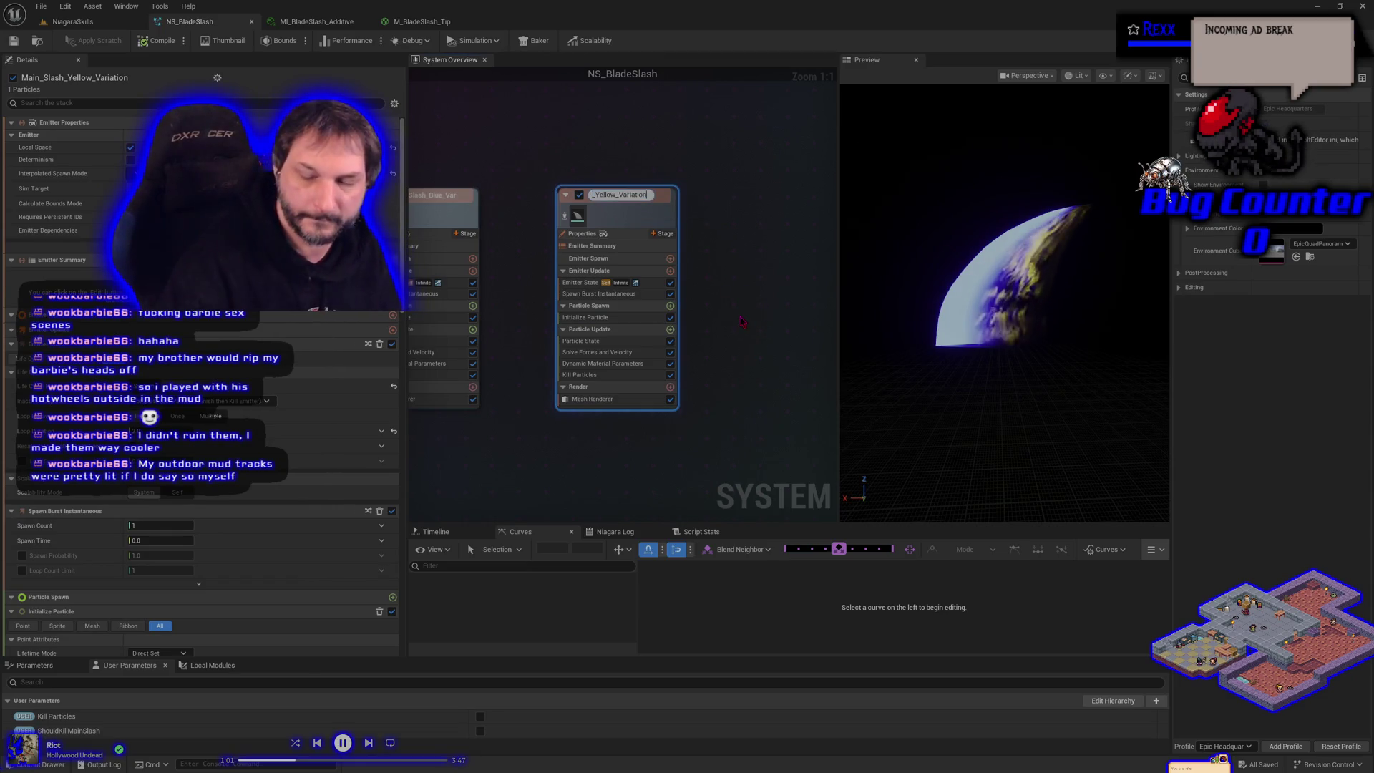
pyautogui.press('Left')
pyautogui.press('Left')
pyautogui.press('Left')
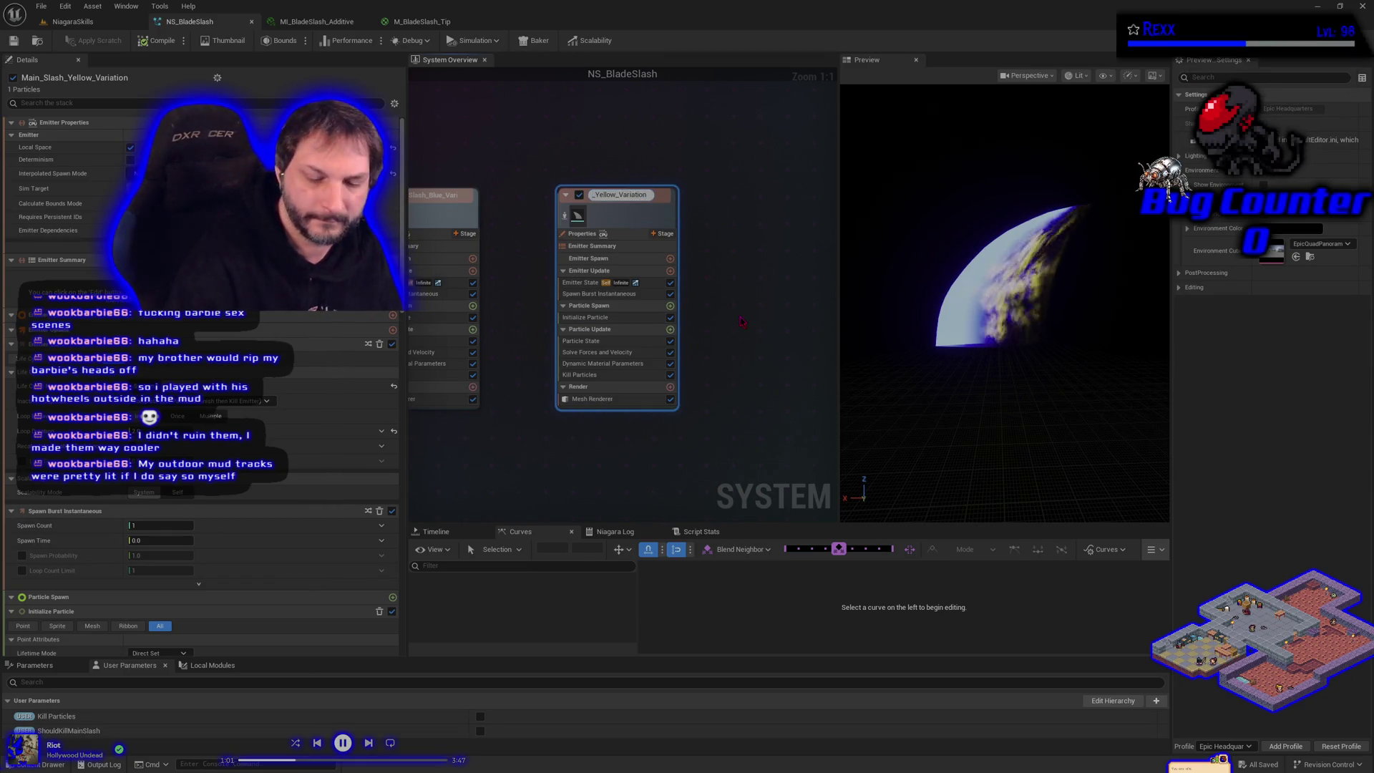
pyautogui.press('BackSpace')
pyautogui.press('BackSpace')
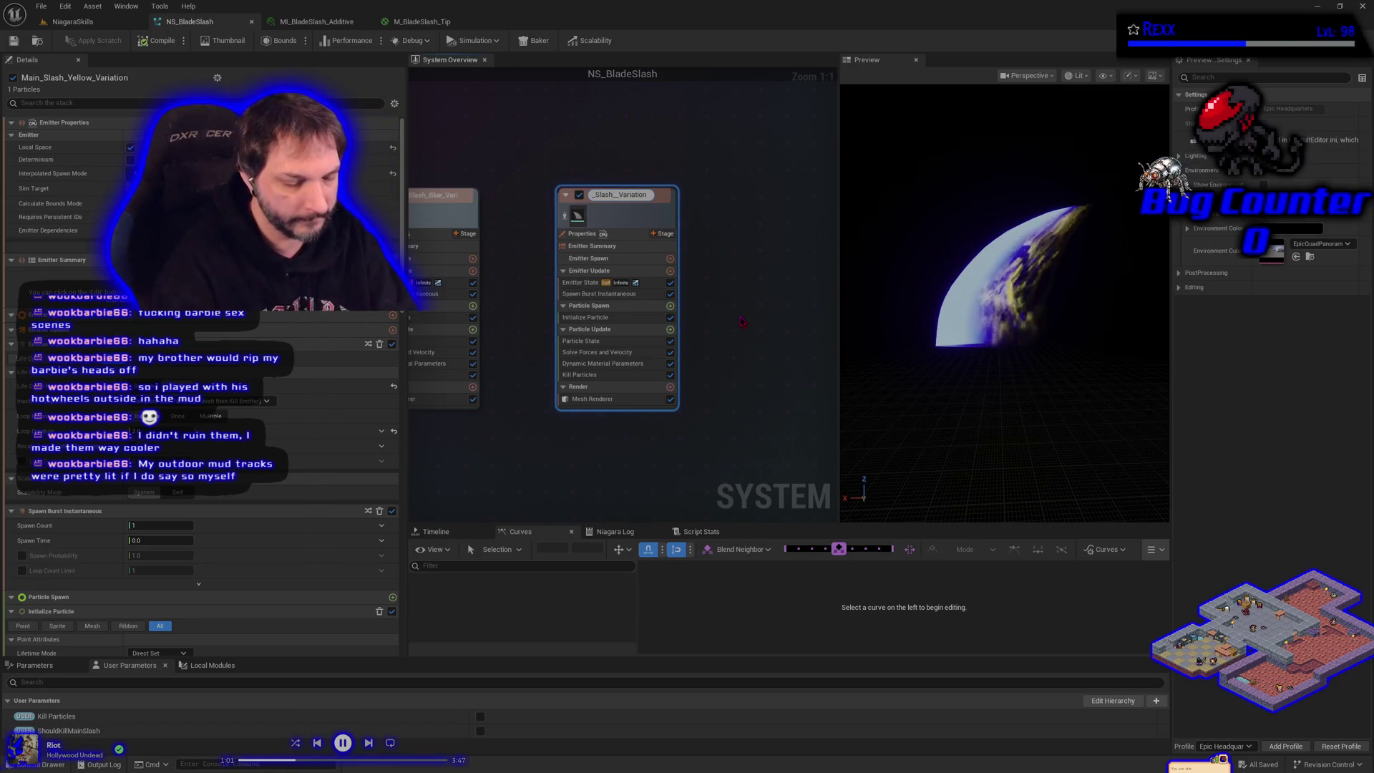
pyautogui.write('Purple_')
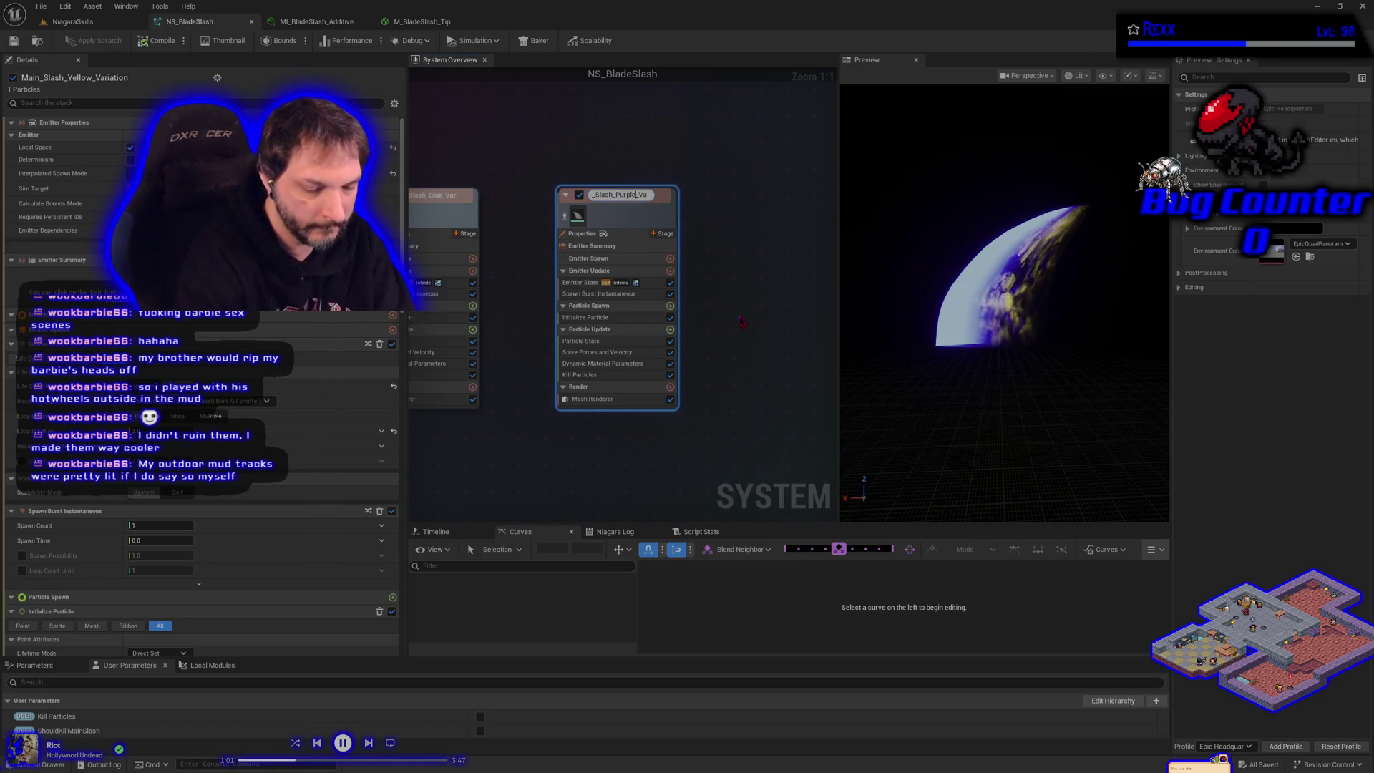
pyautogui.press('Return')
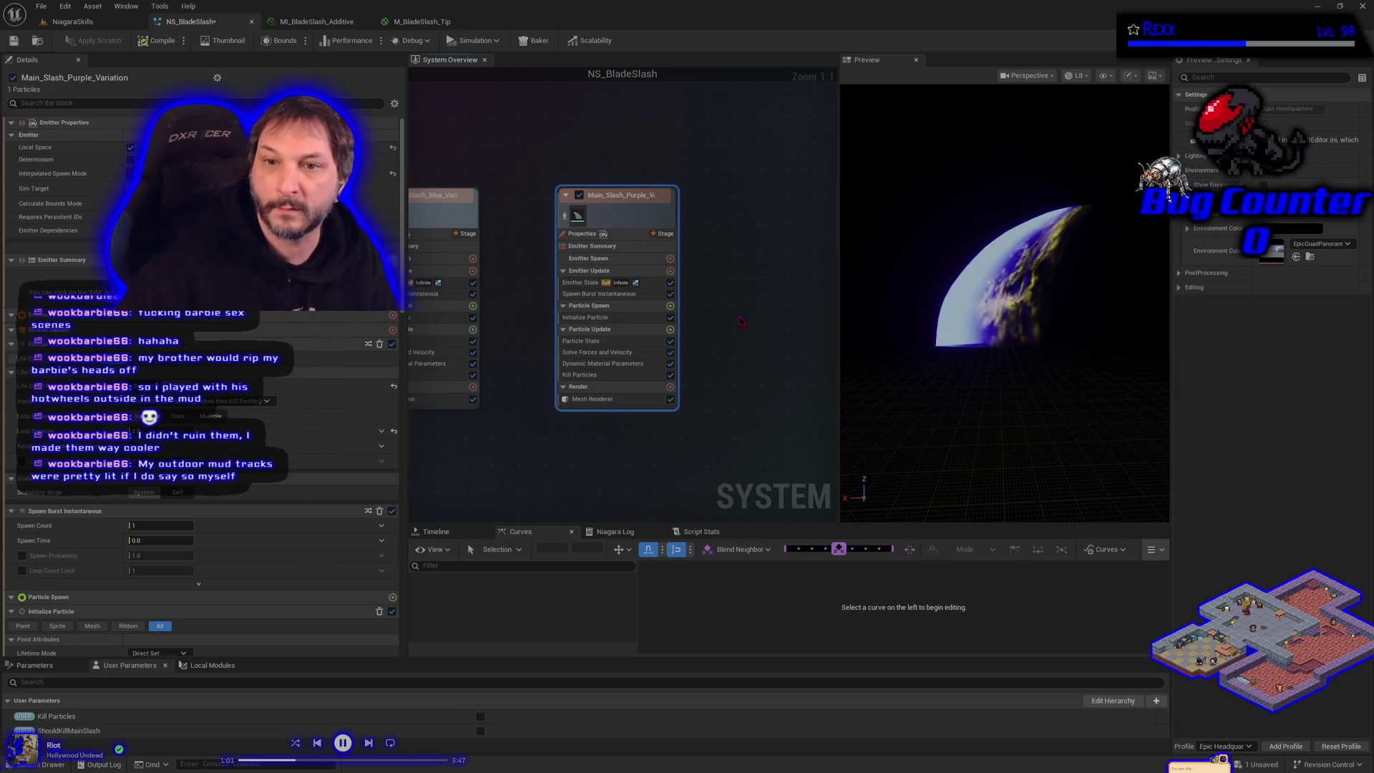
# Set the purple variation's Initialize Particle colour to a deeper purple hue with value 10.
pyautogui.click(601, 319)
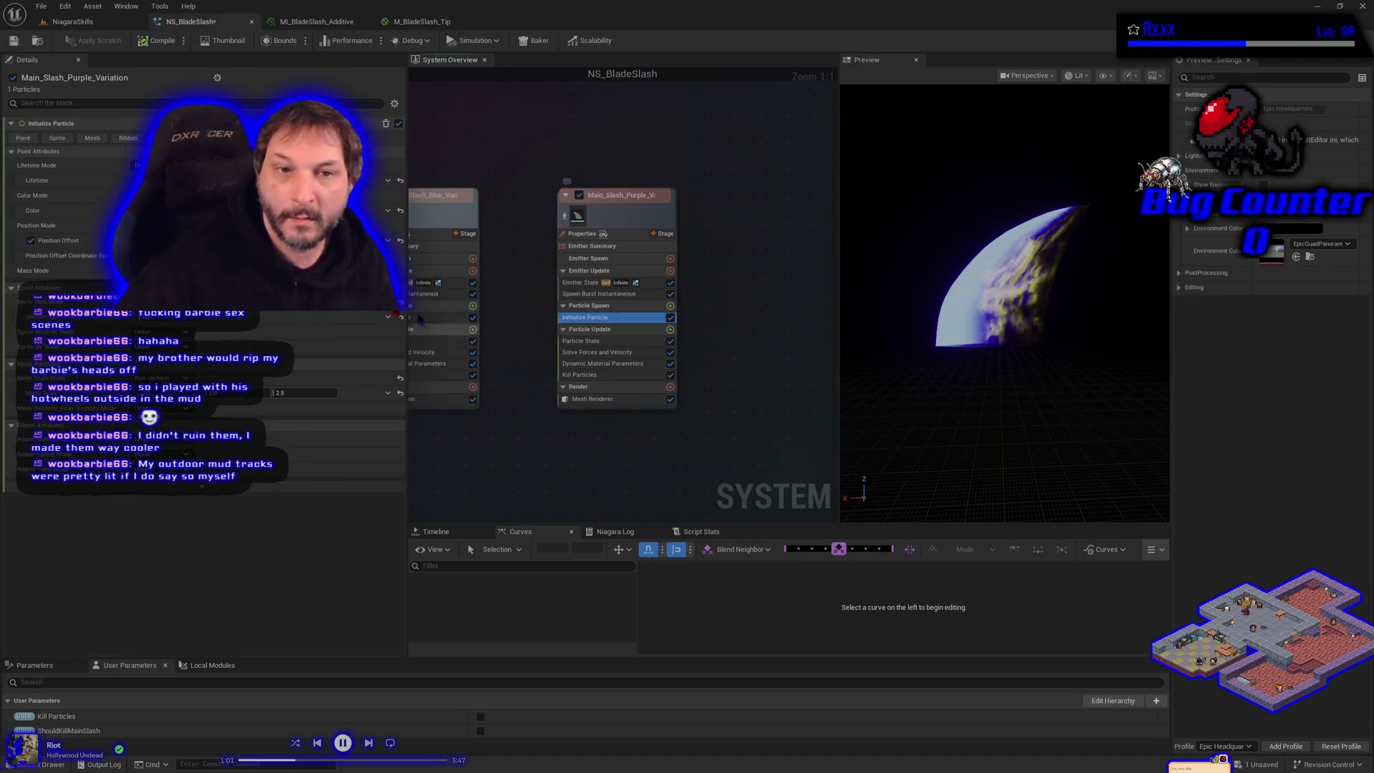
pyautogui.click(214, 210)
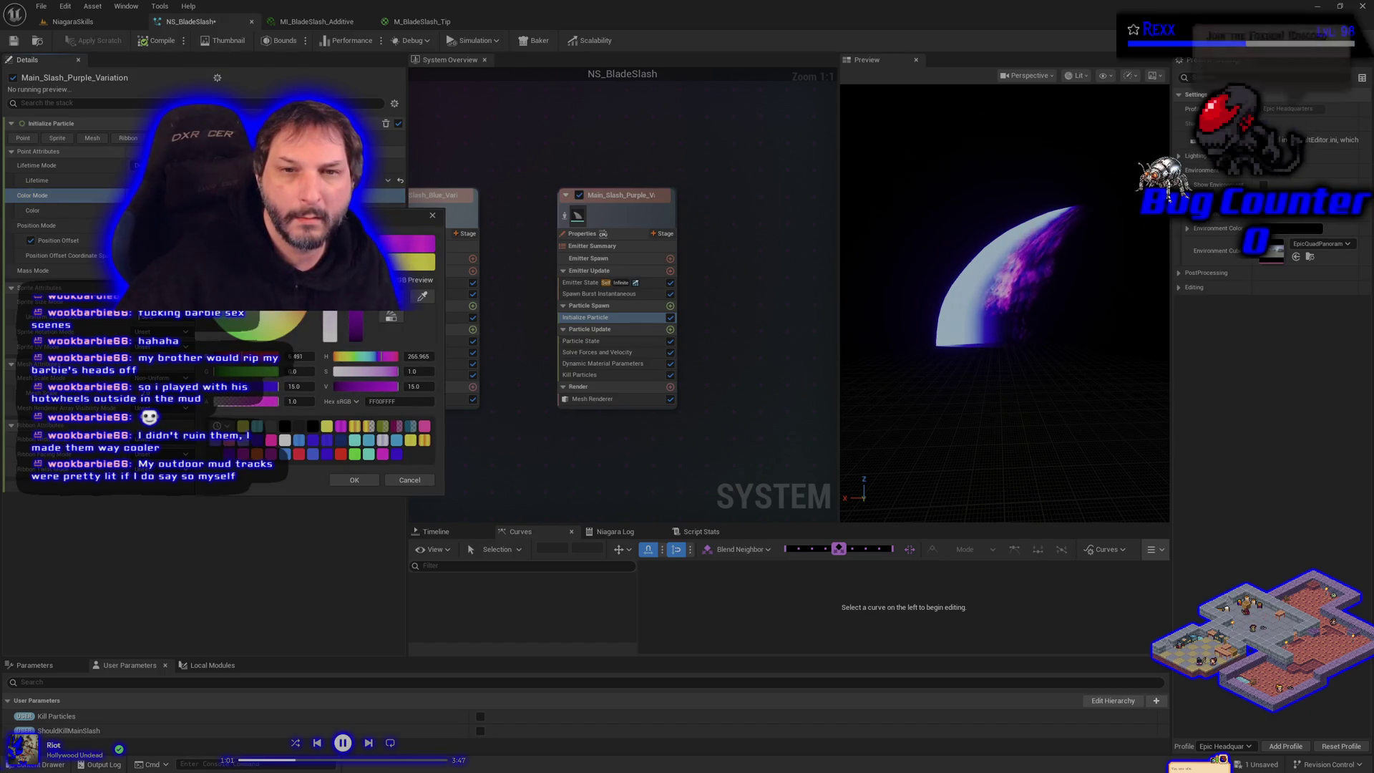
pyautogui.moveTo(419, 356); pyautogui.dragTo(414, 357)
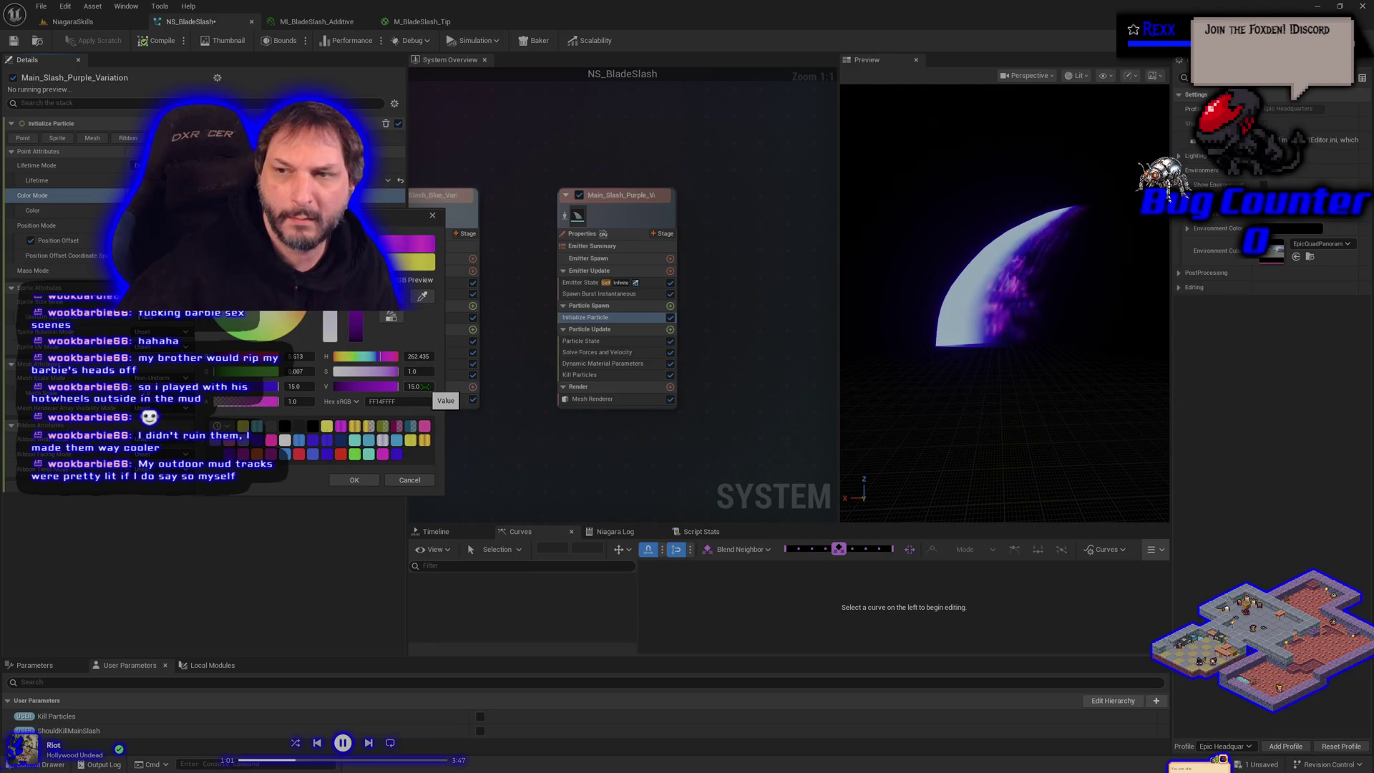
pyautogui.click(423, 386)
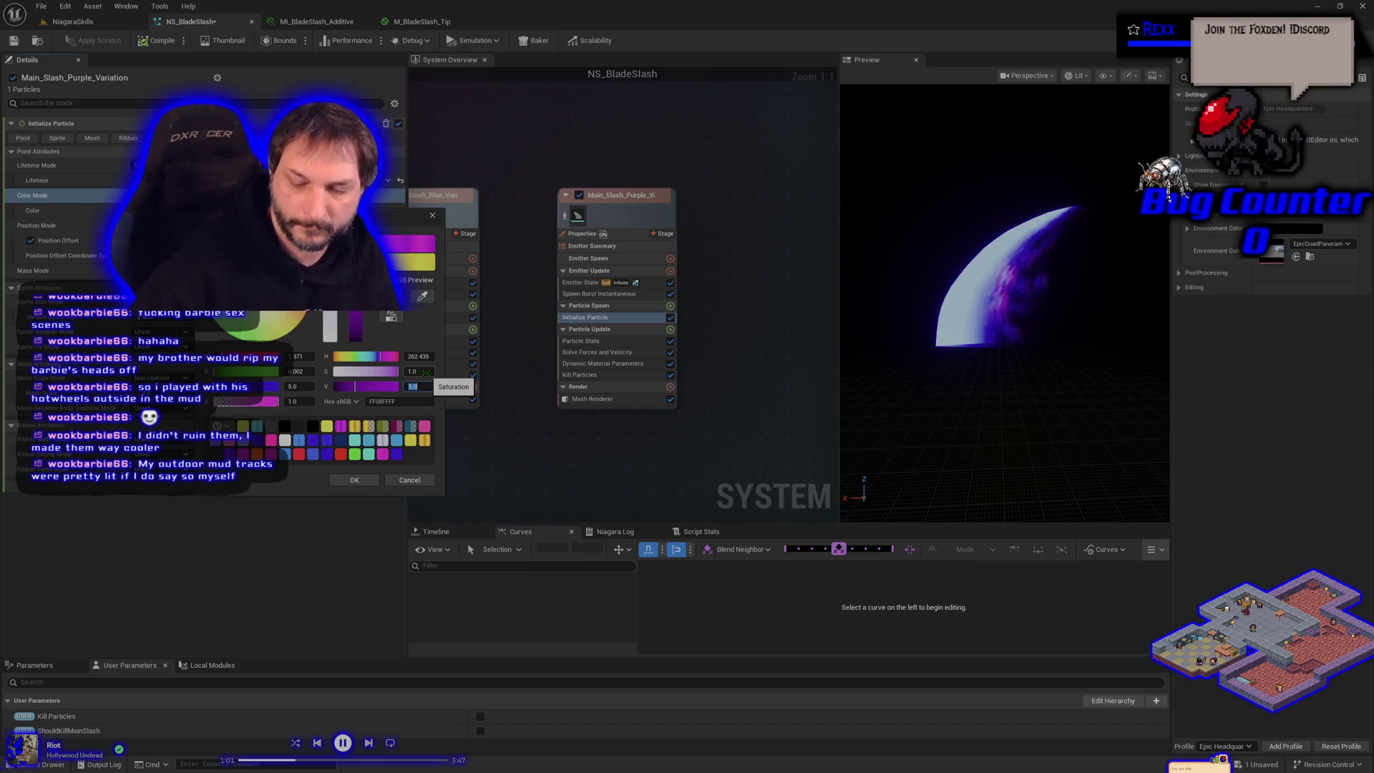
pyautogui.write('10')
pyautogui.press('Return')
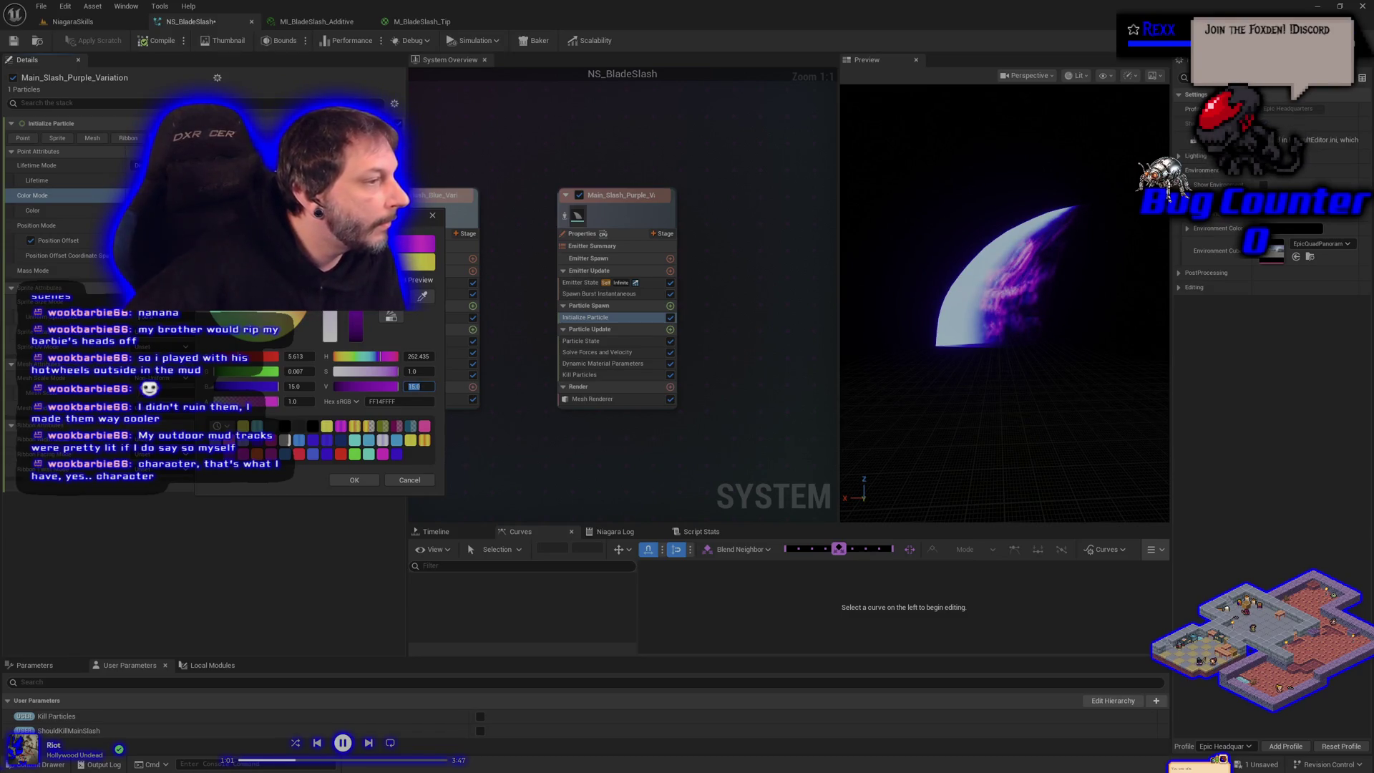
# Accept the new purple particle colour and save the NS_BladeSlash system.
pyautogui.click(348, 481)
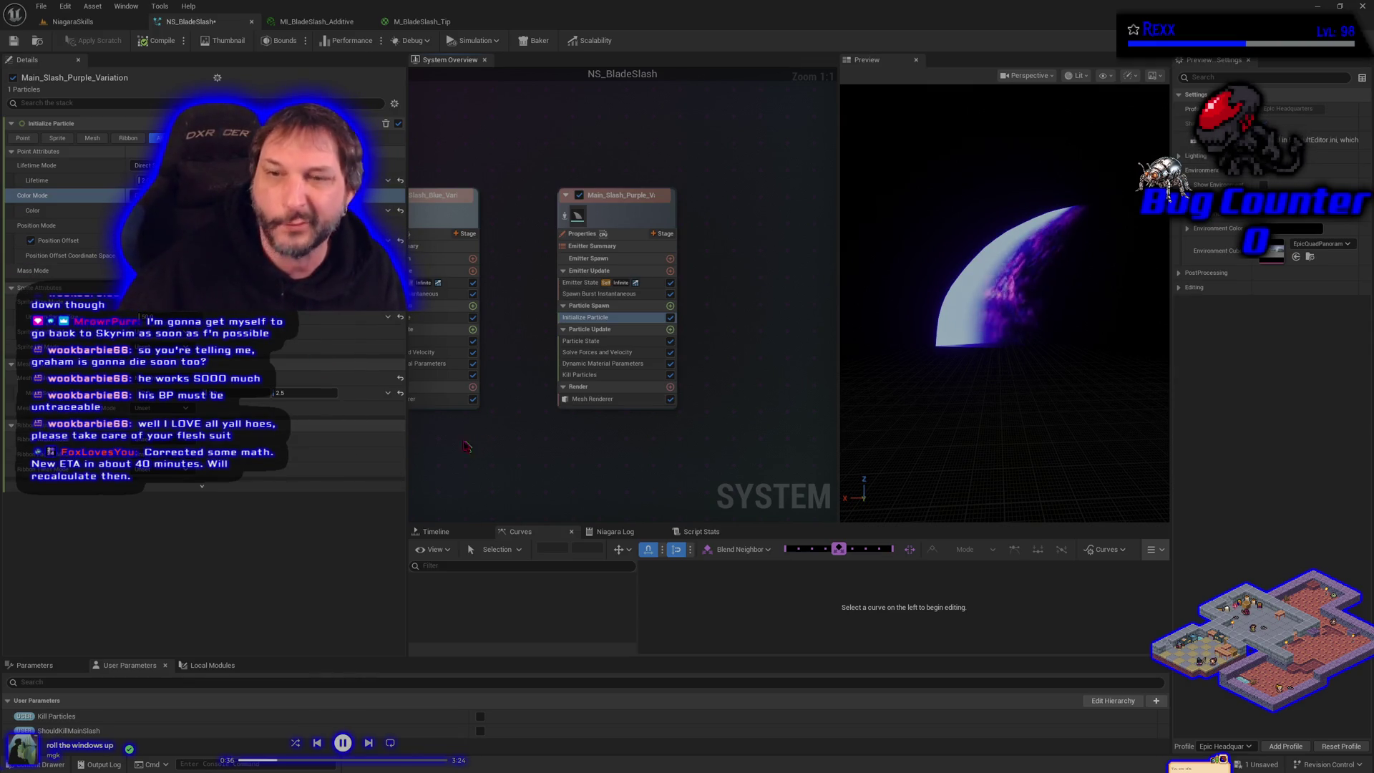
pyautogui.click(15, 41)
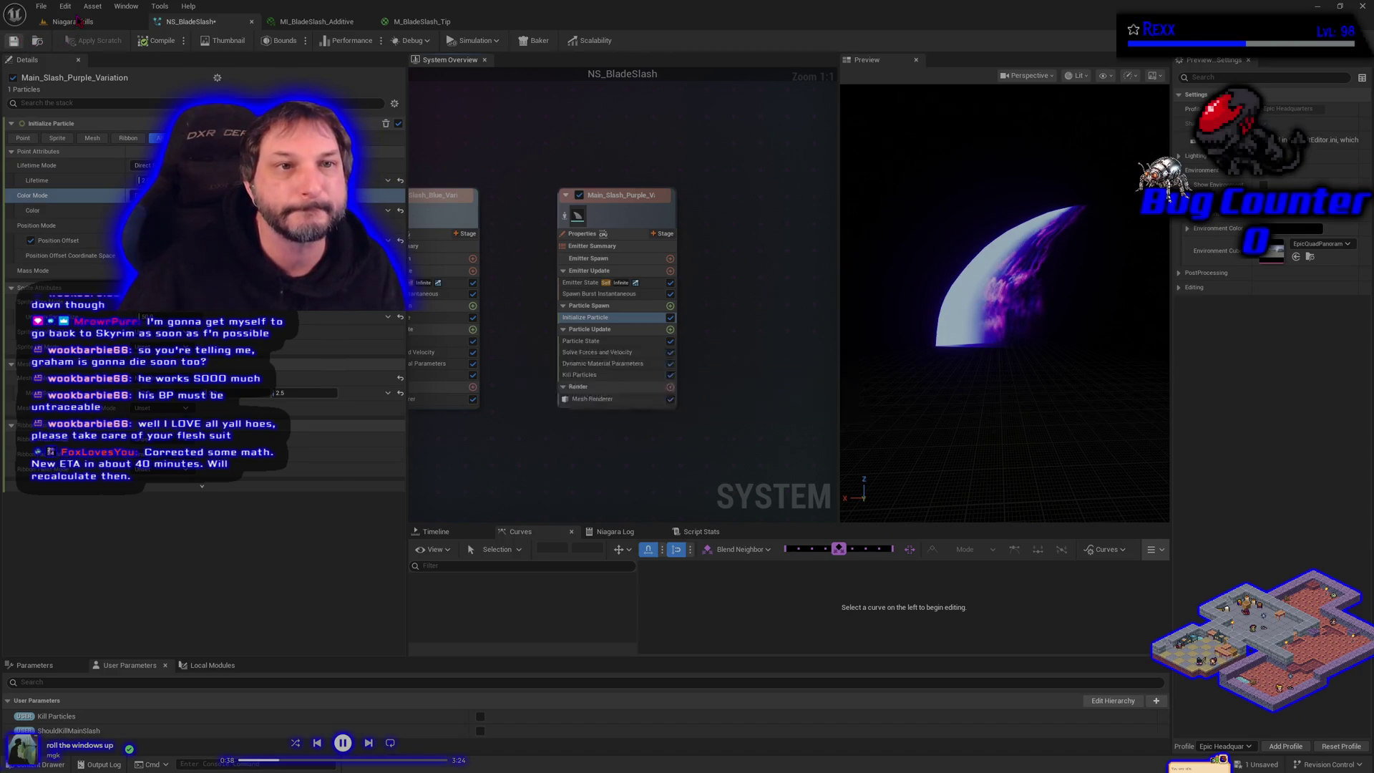
# Play-test the NiagaraSkills level to watch the purple slash fire, then stop the session.
pyautogui.click(78, 22)
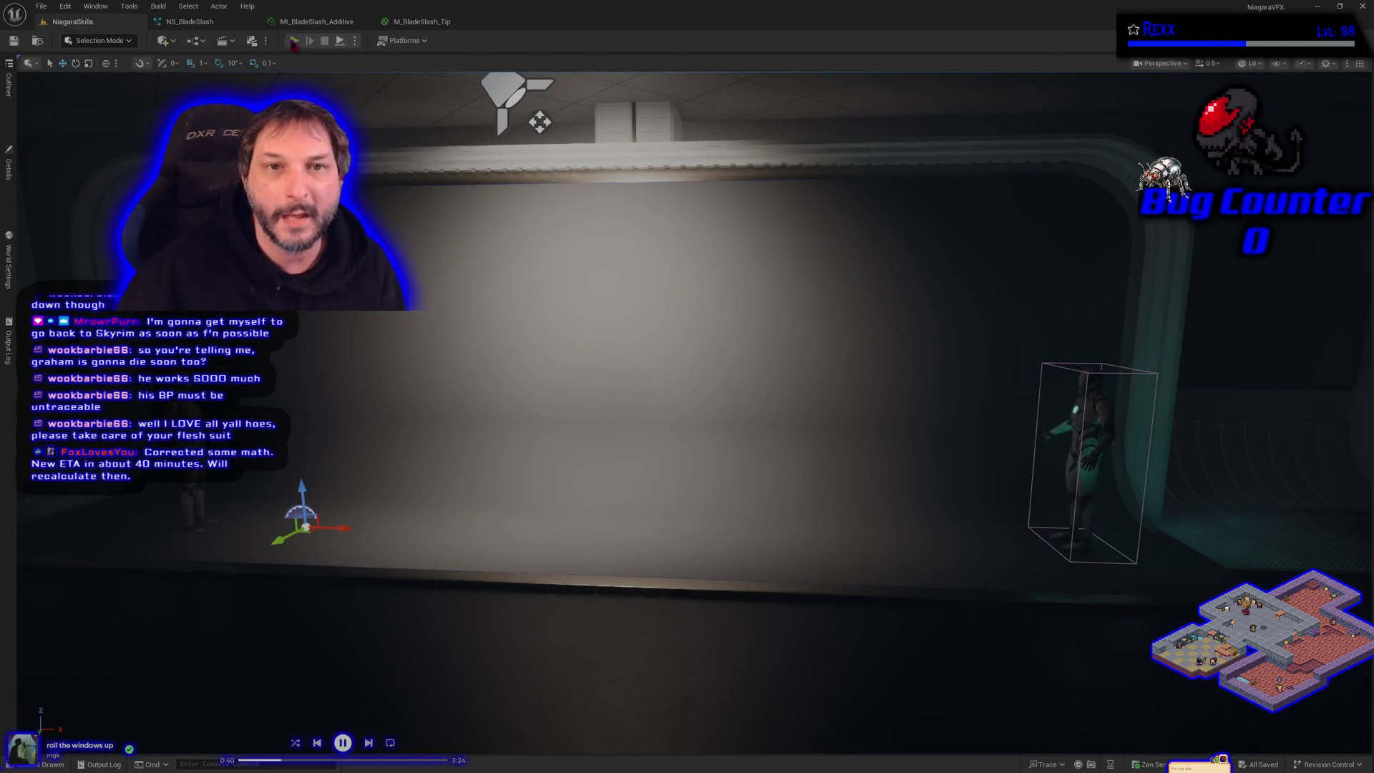
pyautogui.click(294, 42)
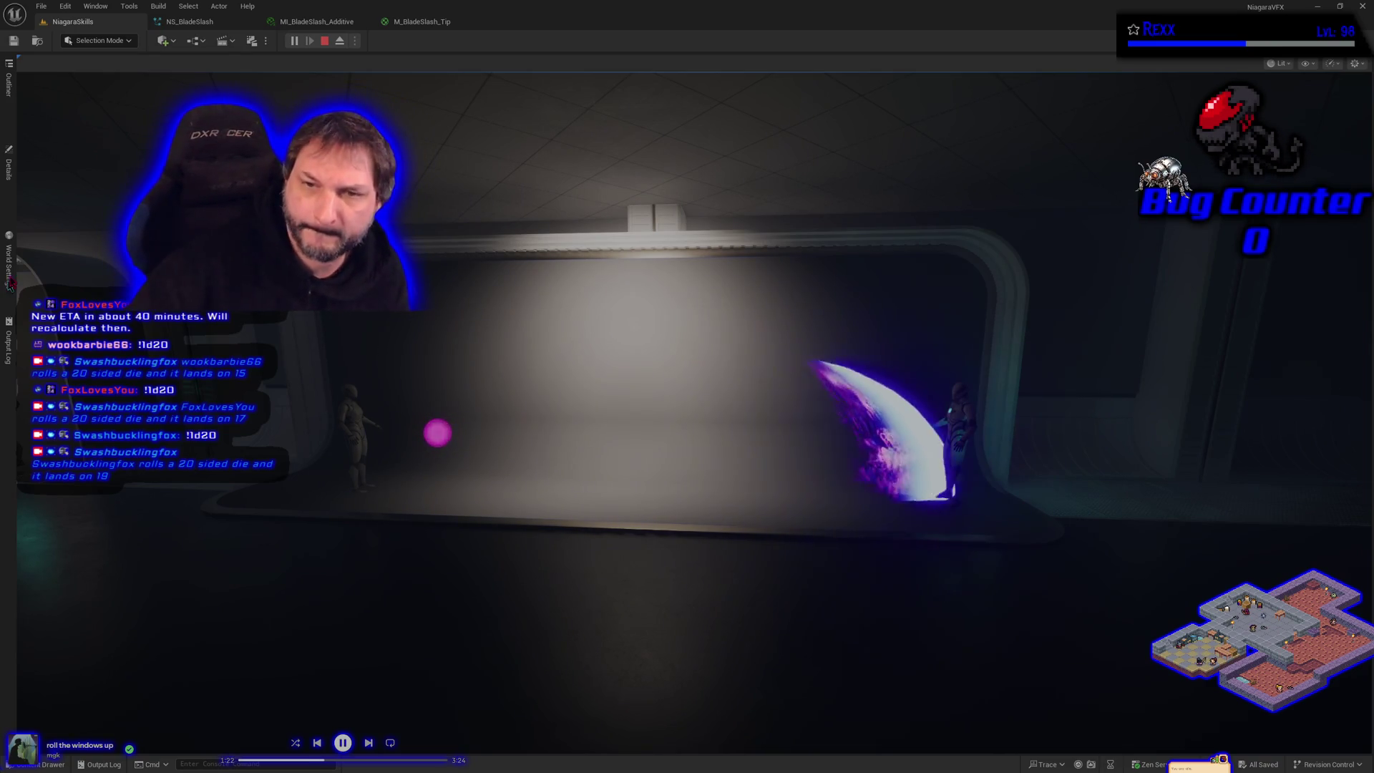
pyautogui.click(324, 40)
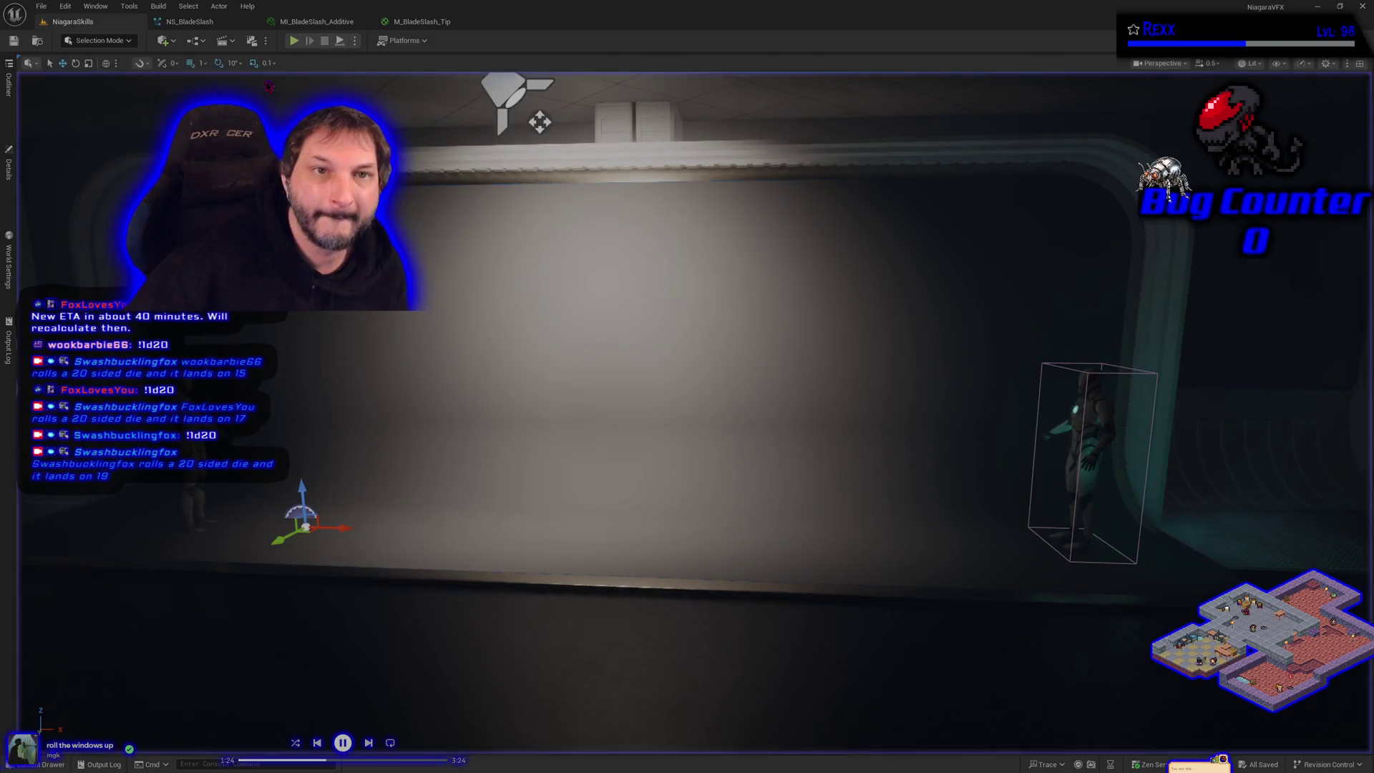
# Save the purple variation's Dynamic Material Parameter changes in NS_BladeSlash and return to NiagaraSkills.
pyautogui.click(194, 21)
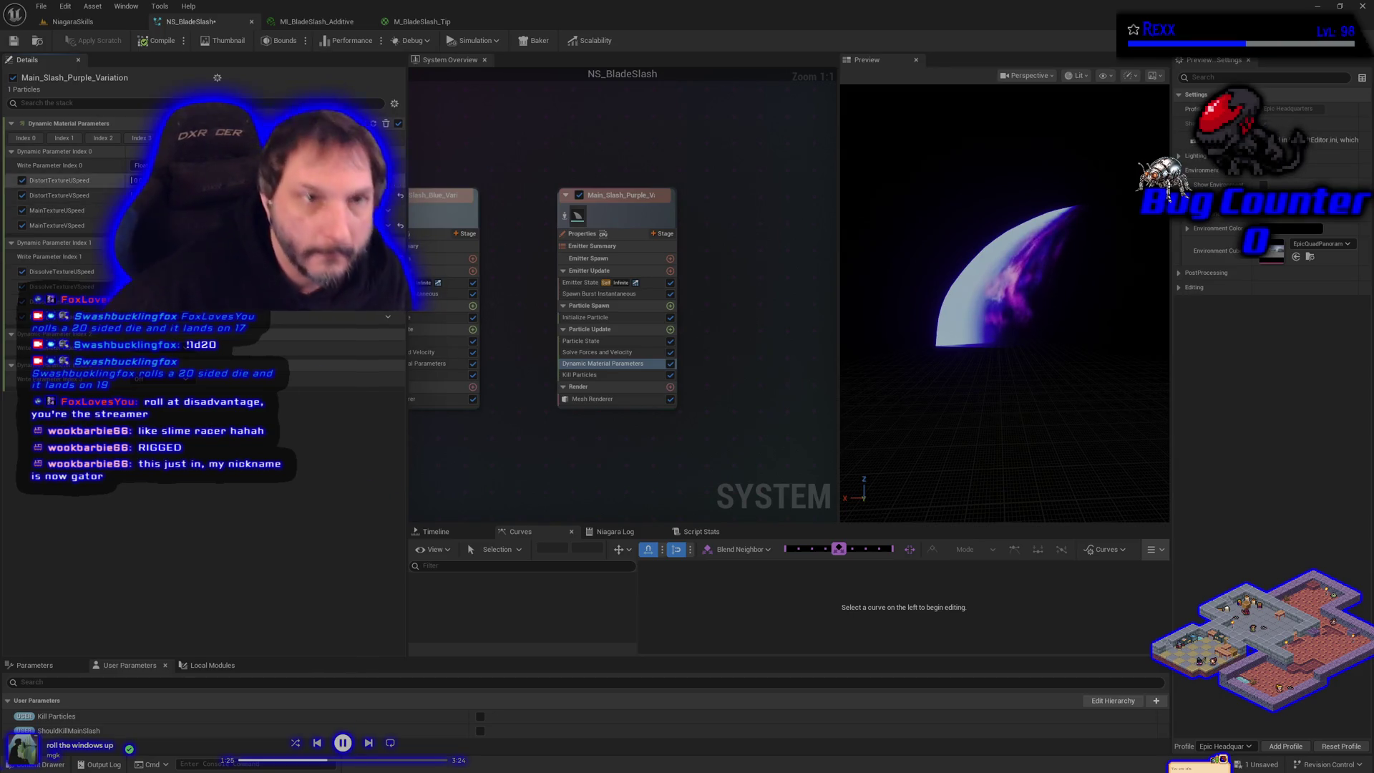
pyautogui.click(13, 42)
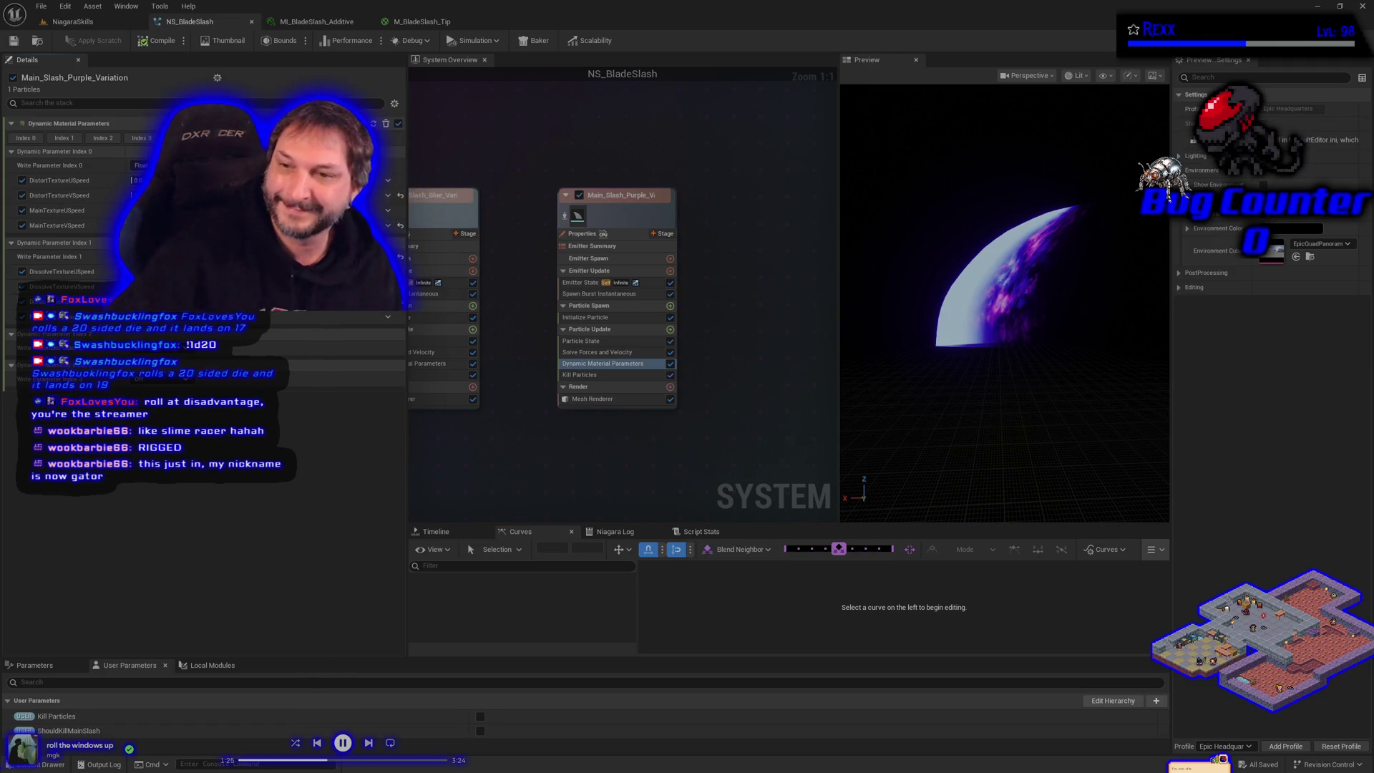
pyautogui.click(545, 484)
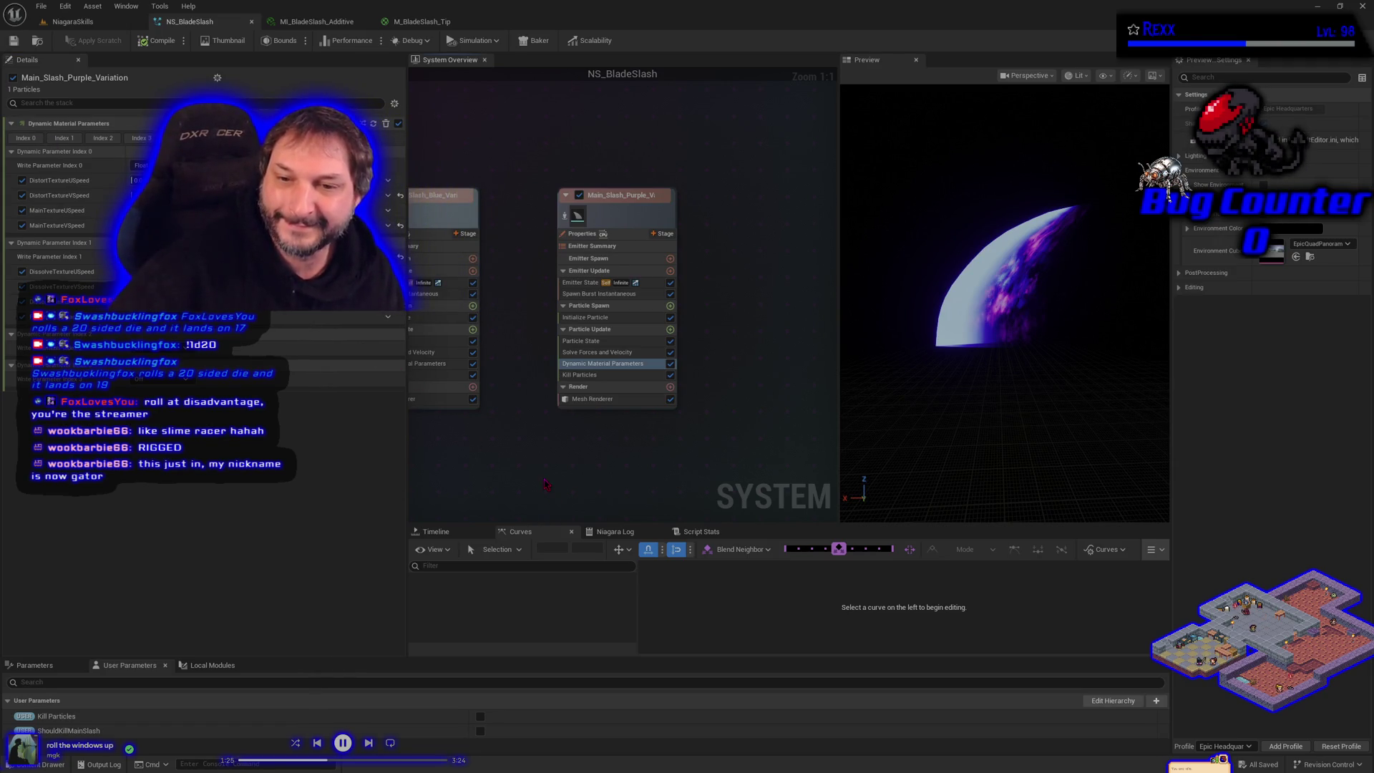
pyautogui.click(99, 22)
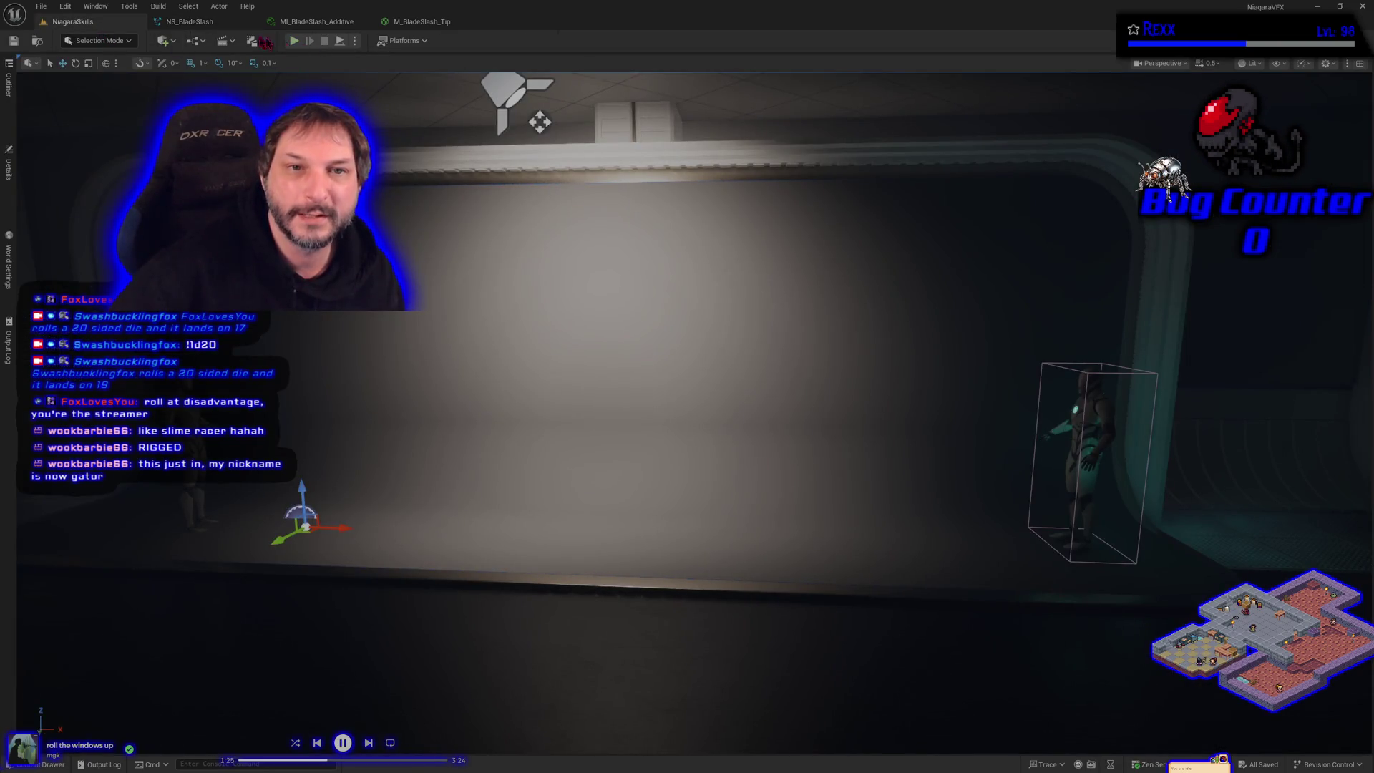
# Run the NiagaraSkills level to preview the purple slash, then bring up MI_BladeSlash_Additive.
pyautogui.click(190, 22)
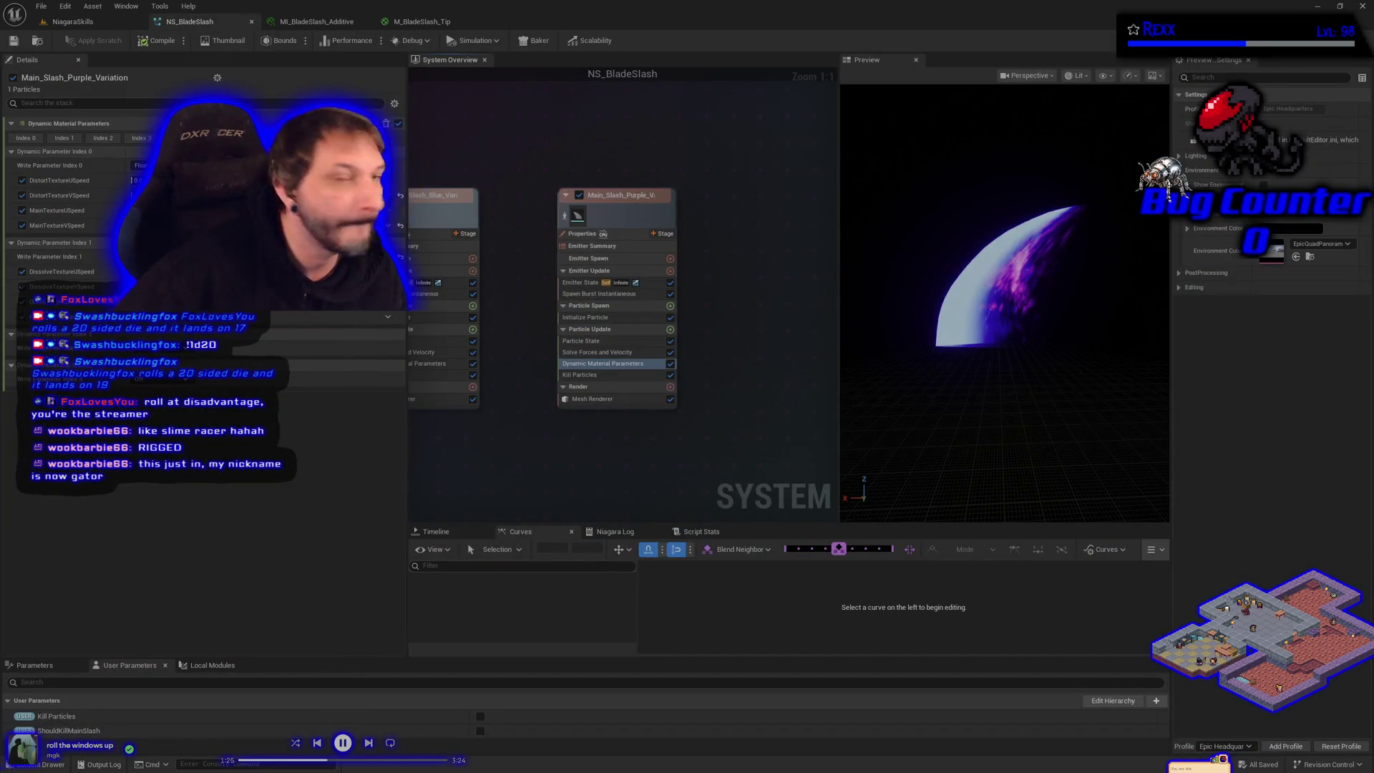
pyautogui.click(100, 23)
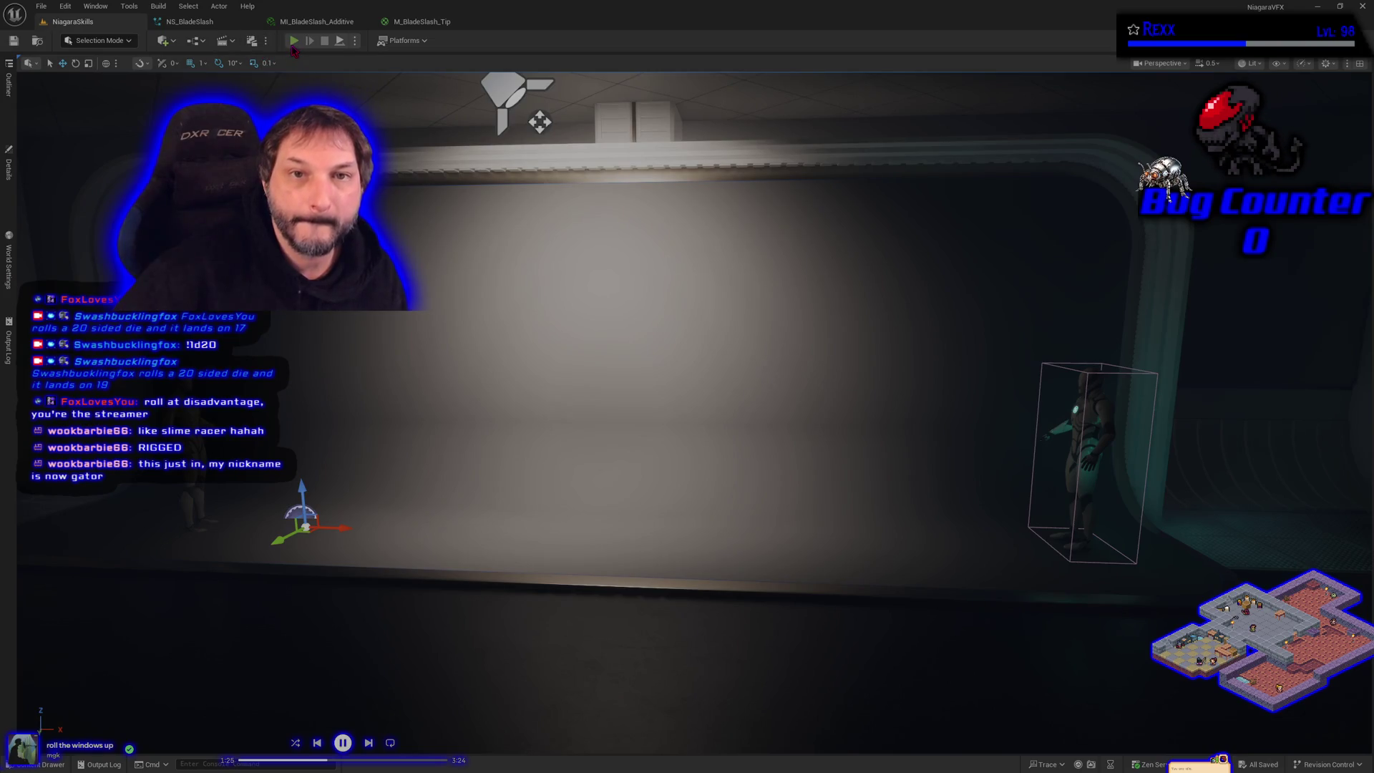
pyautogui.click(293, 42)
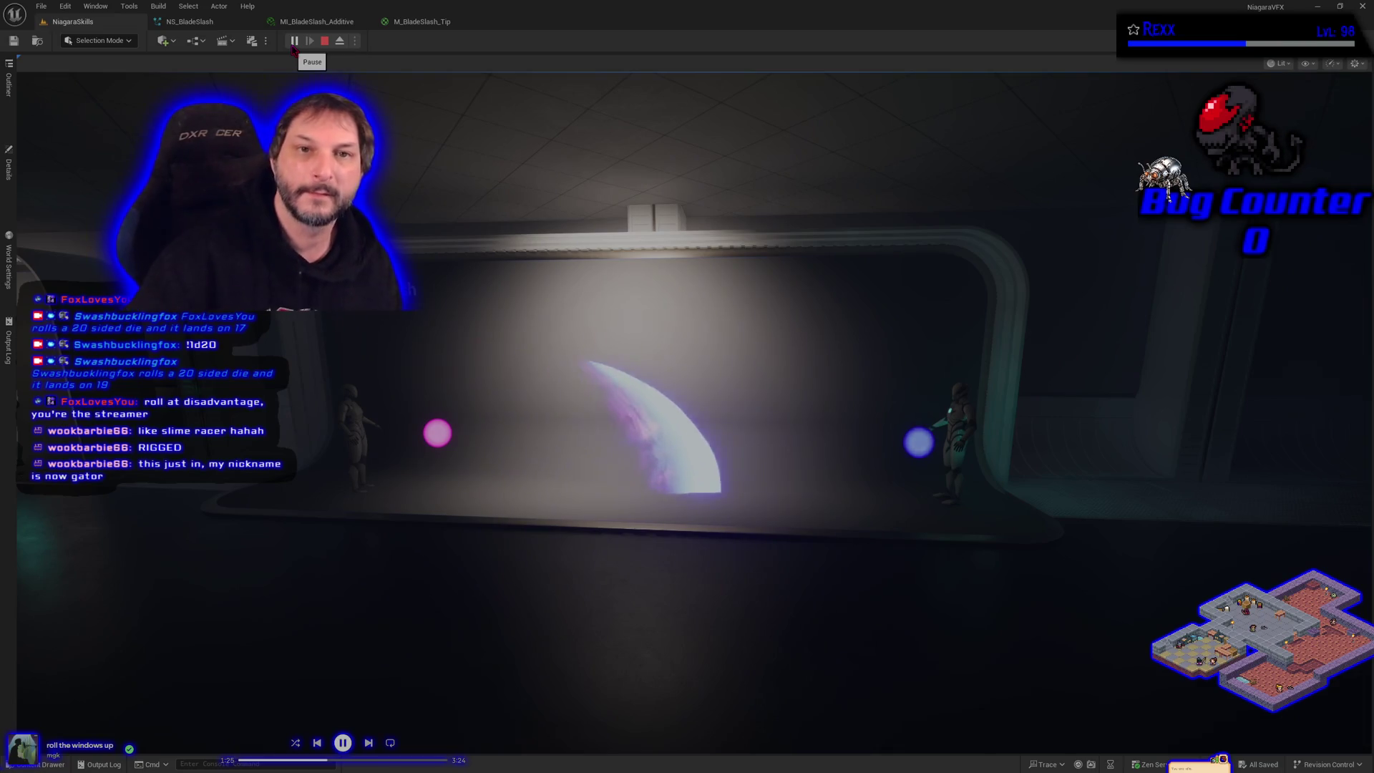
pyautogui.click(323, 22)
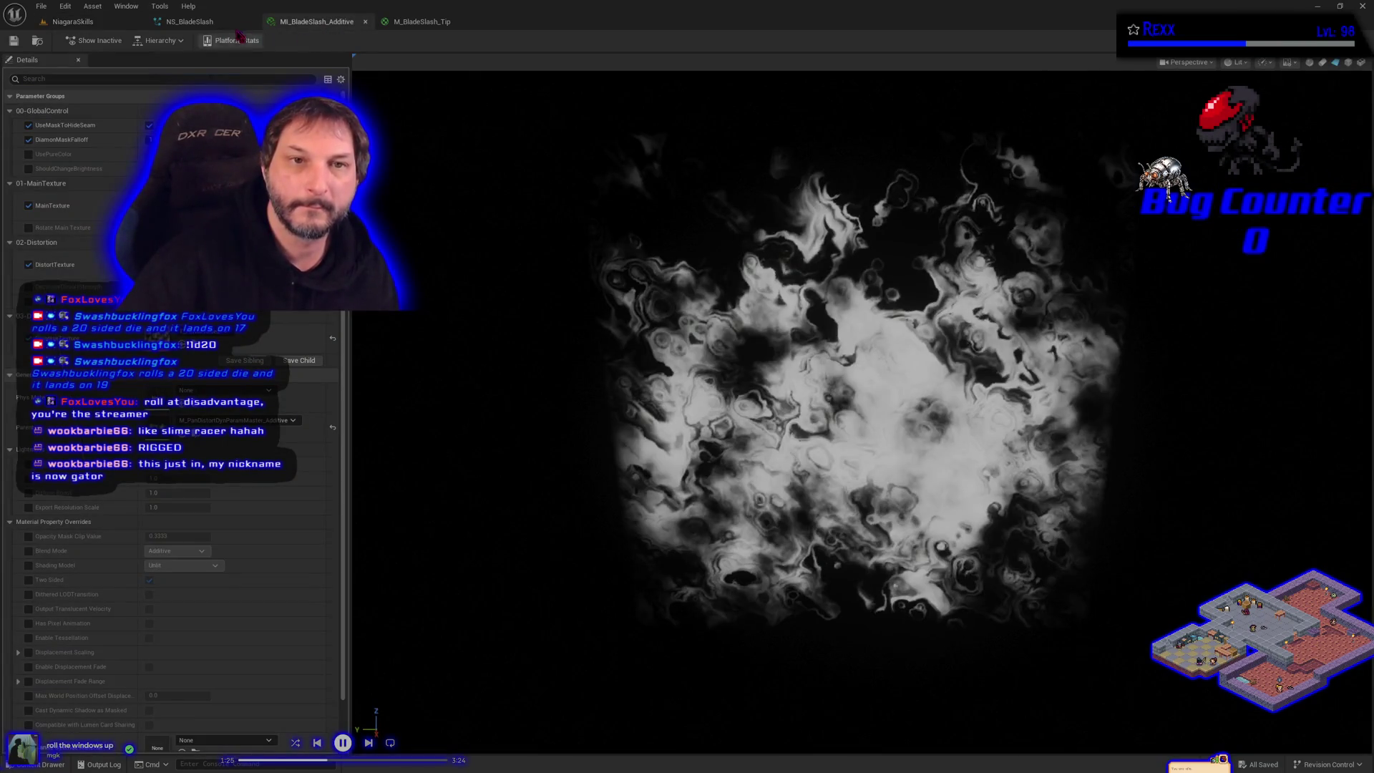
# Stop the Play-in-Editor session in NiagaraSkills and switch to the M_BladeSlash_Tip material graph.
pyautogui.click(72, 21)
pyautogui.click(324, 41)
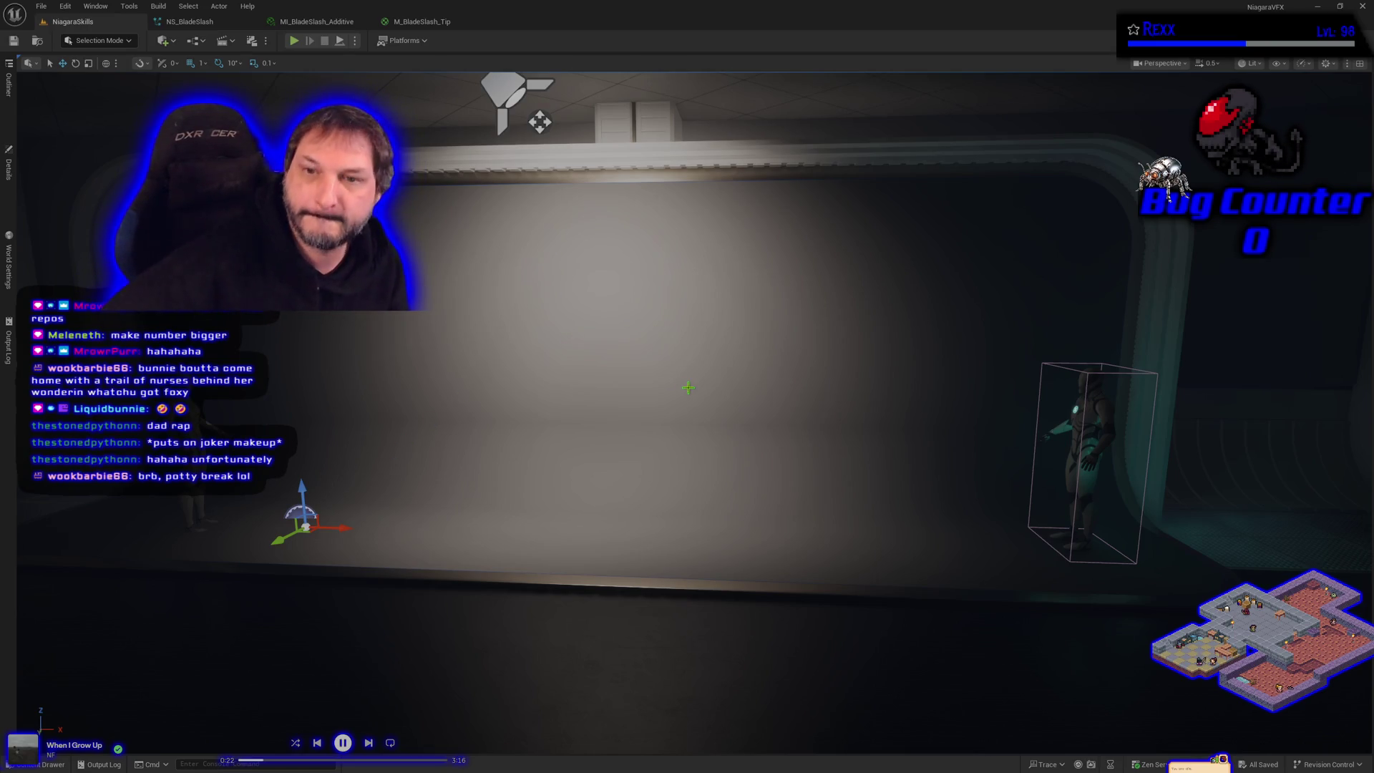
pyautogui.click(421, 21)
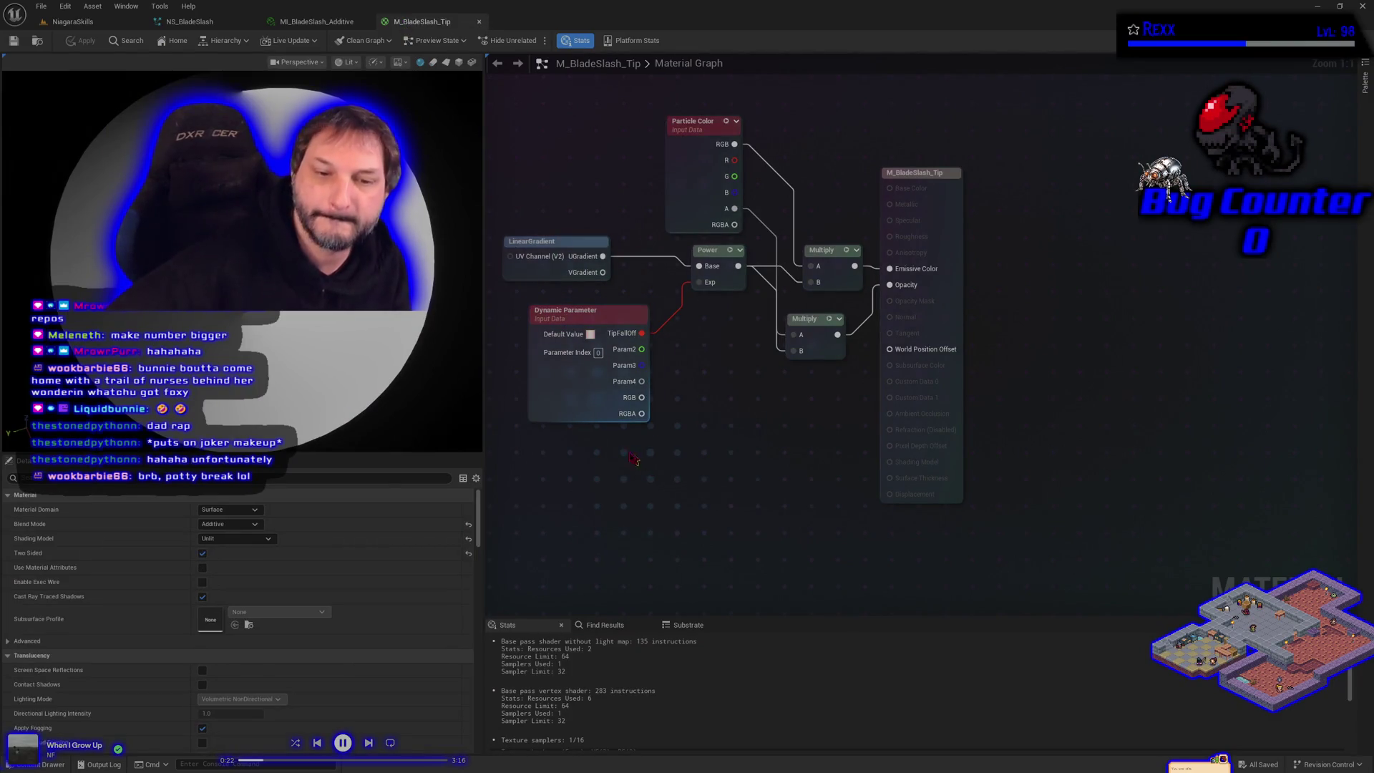
# Frame both emitters in NS_BladeSlash and select the purple emitter's Initialize Particle module.
pyautogui.click(177, 23)
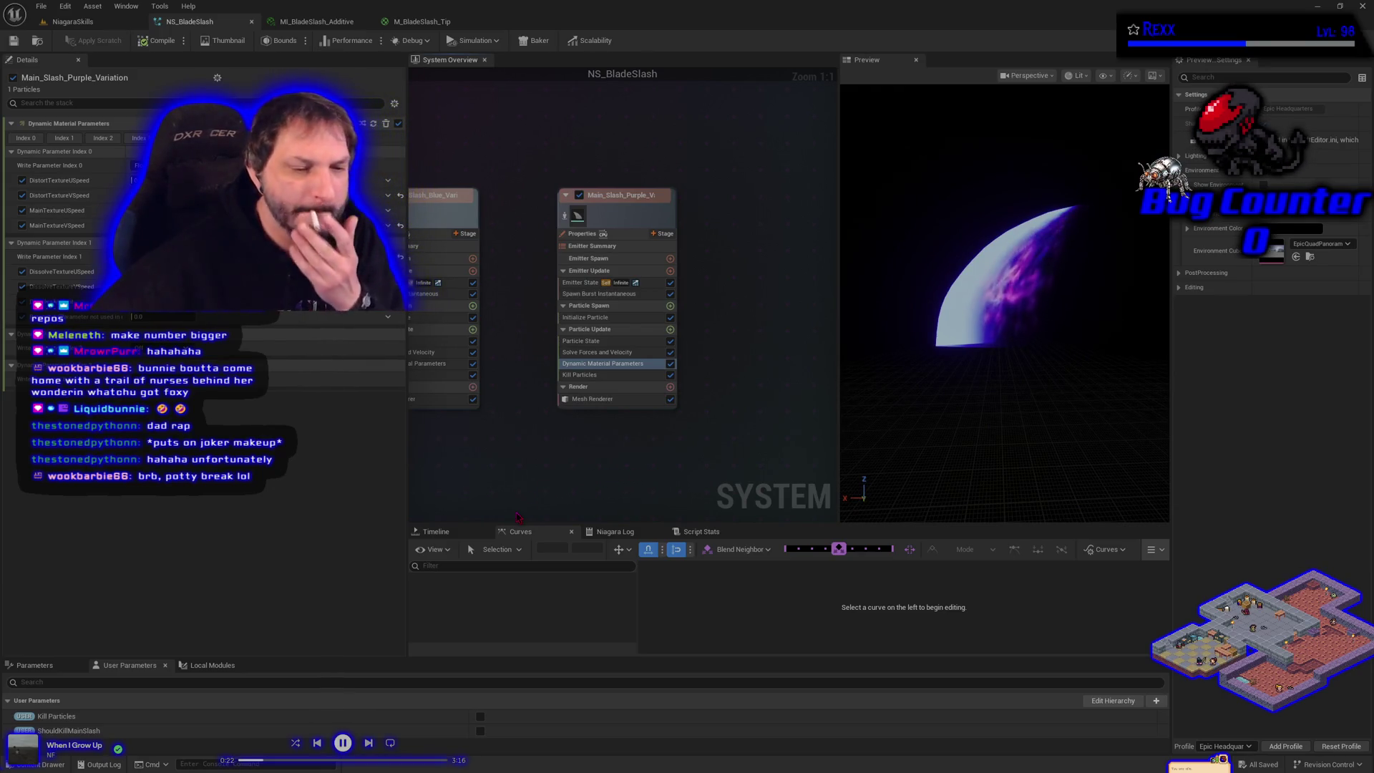
pyautogui.press('Home')
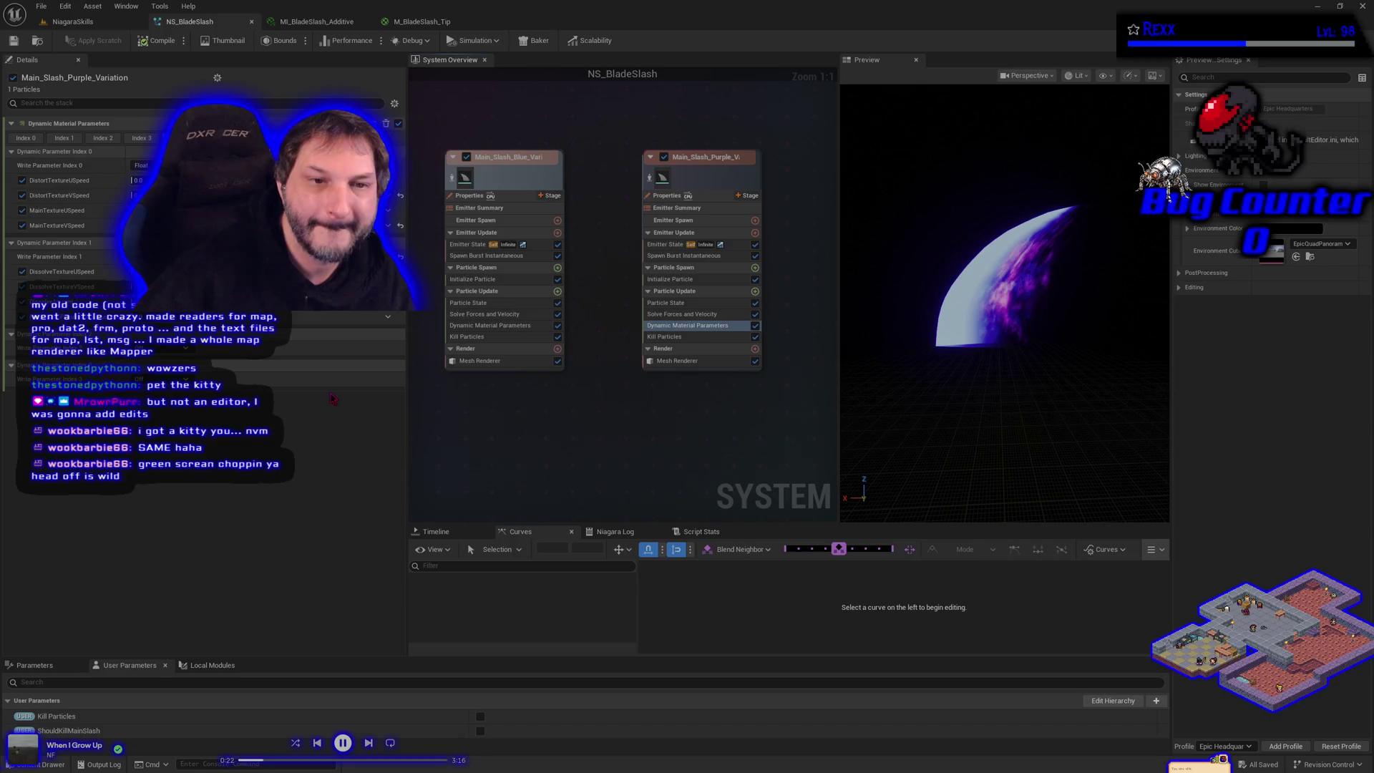
pyautogui.click(670, 279)
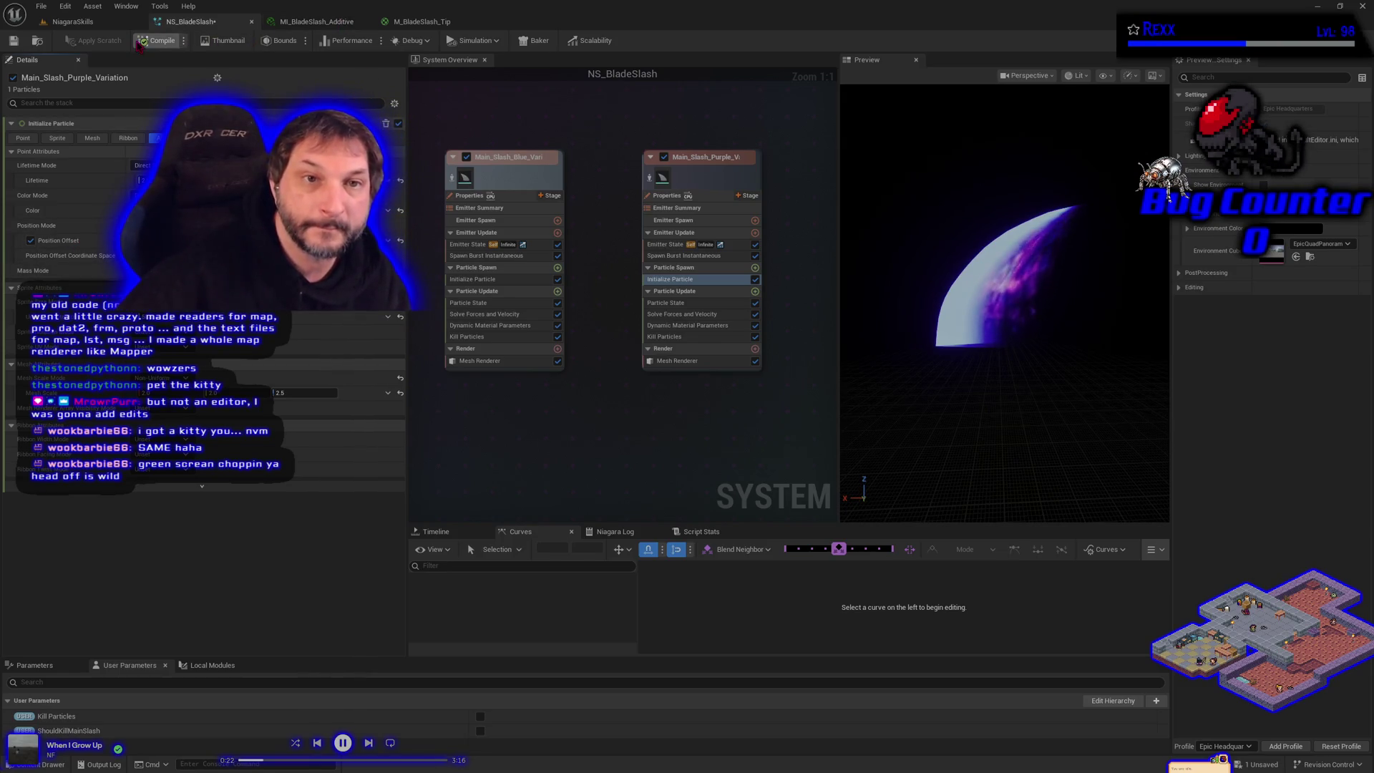
# Compile and save NS_BladeSlash, then show the BladeSlash folder's assets.
pyautogui.click(141, 41)
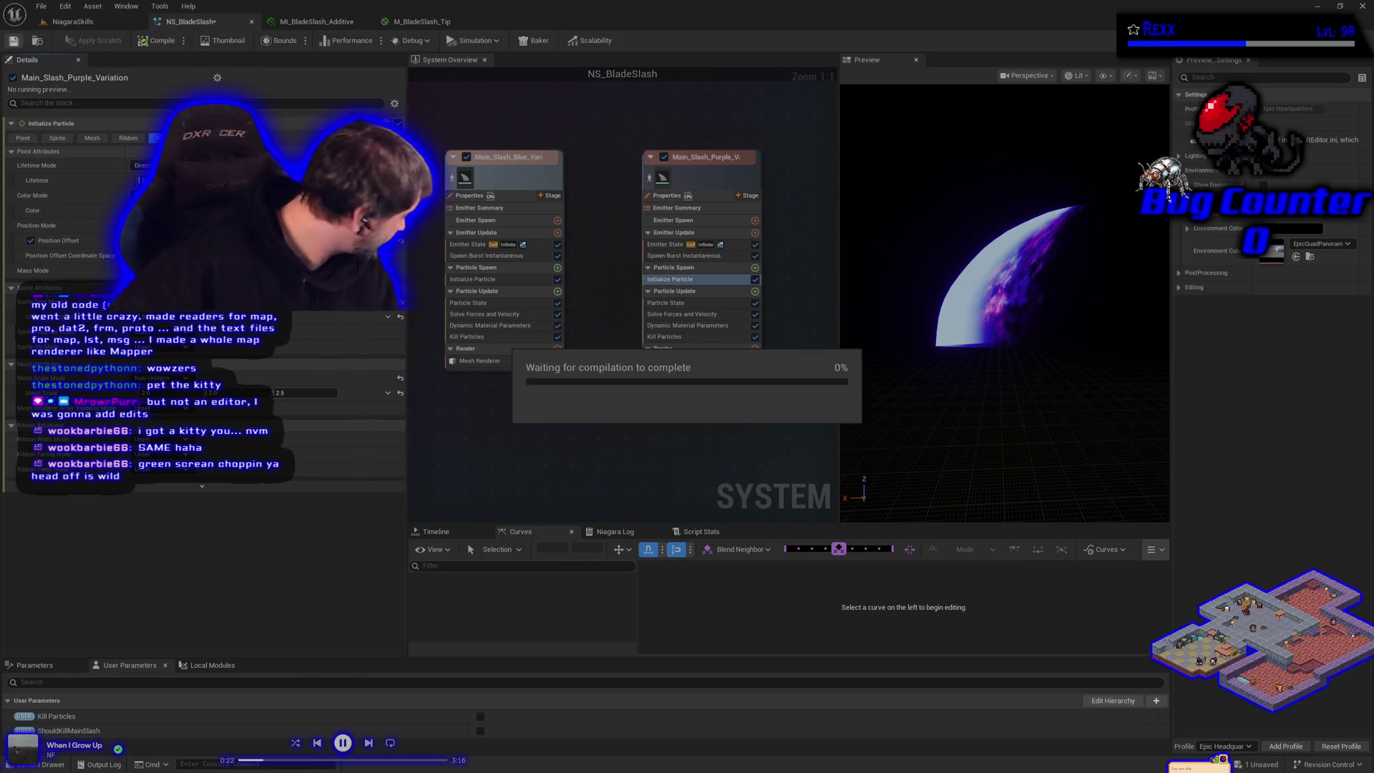
pyautogui.hotkey('ctrl', 's')
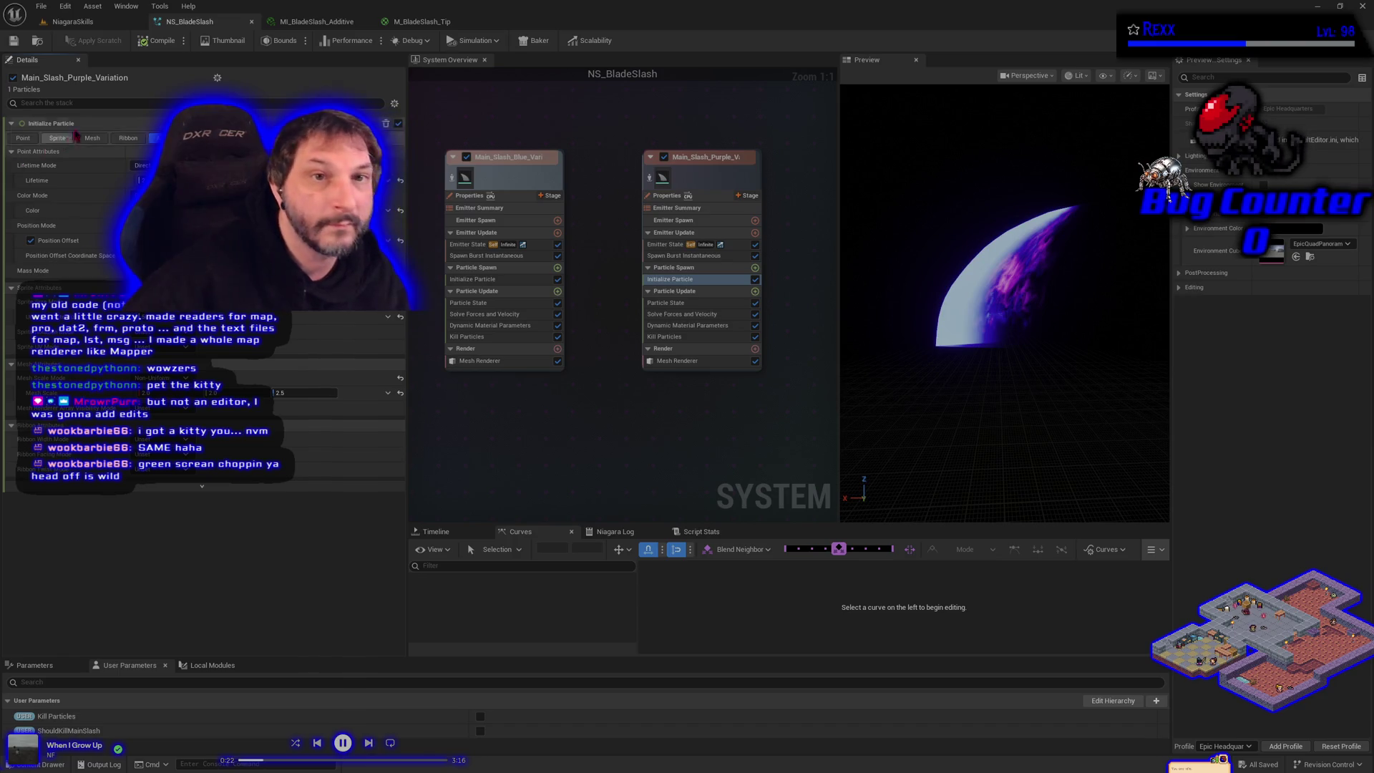
pyautogui.click(32, 765)
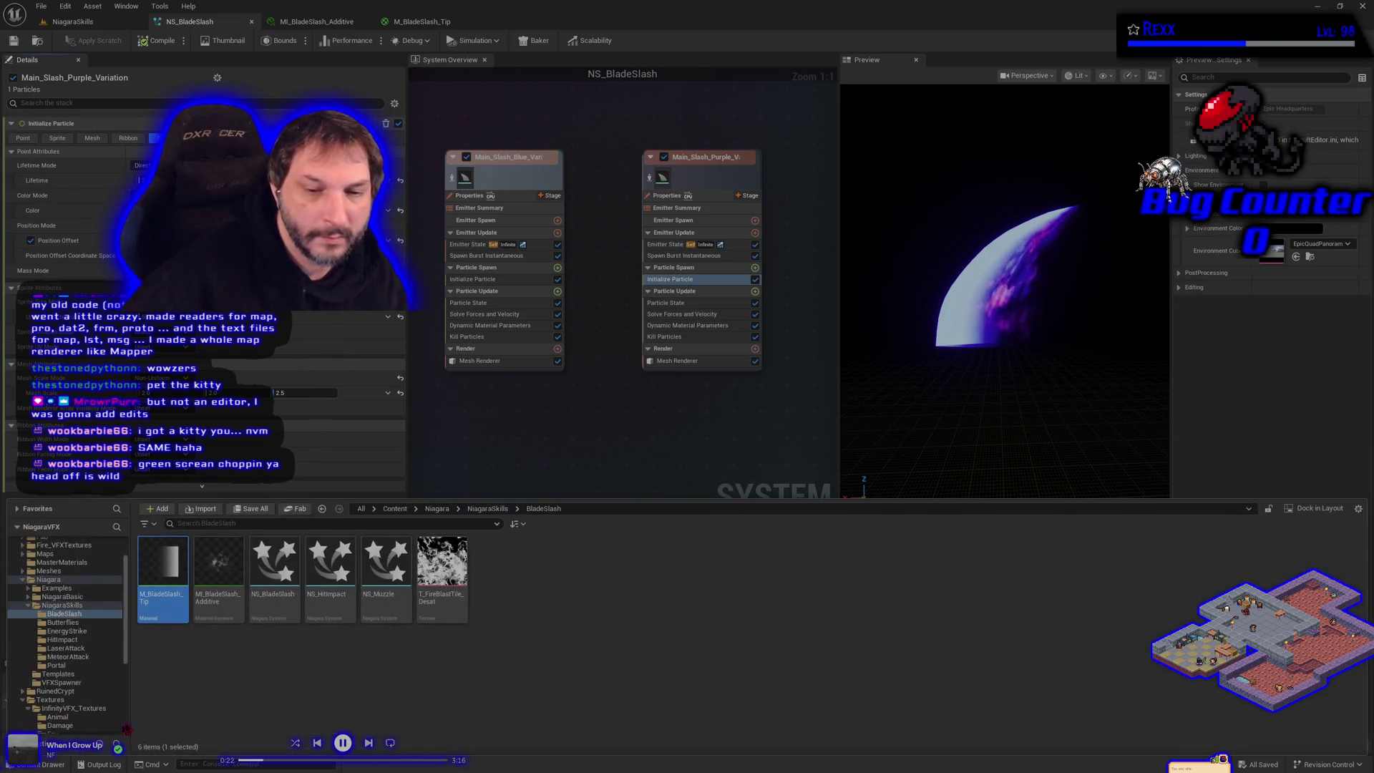
# Duplicate MI_BladeSlash_Additive as MI_BladeSlash_Trans and open the copy.
pyautogui.click(231, 603)
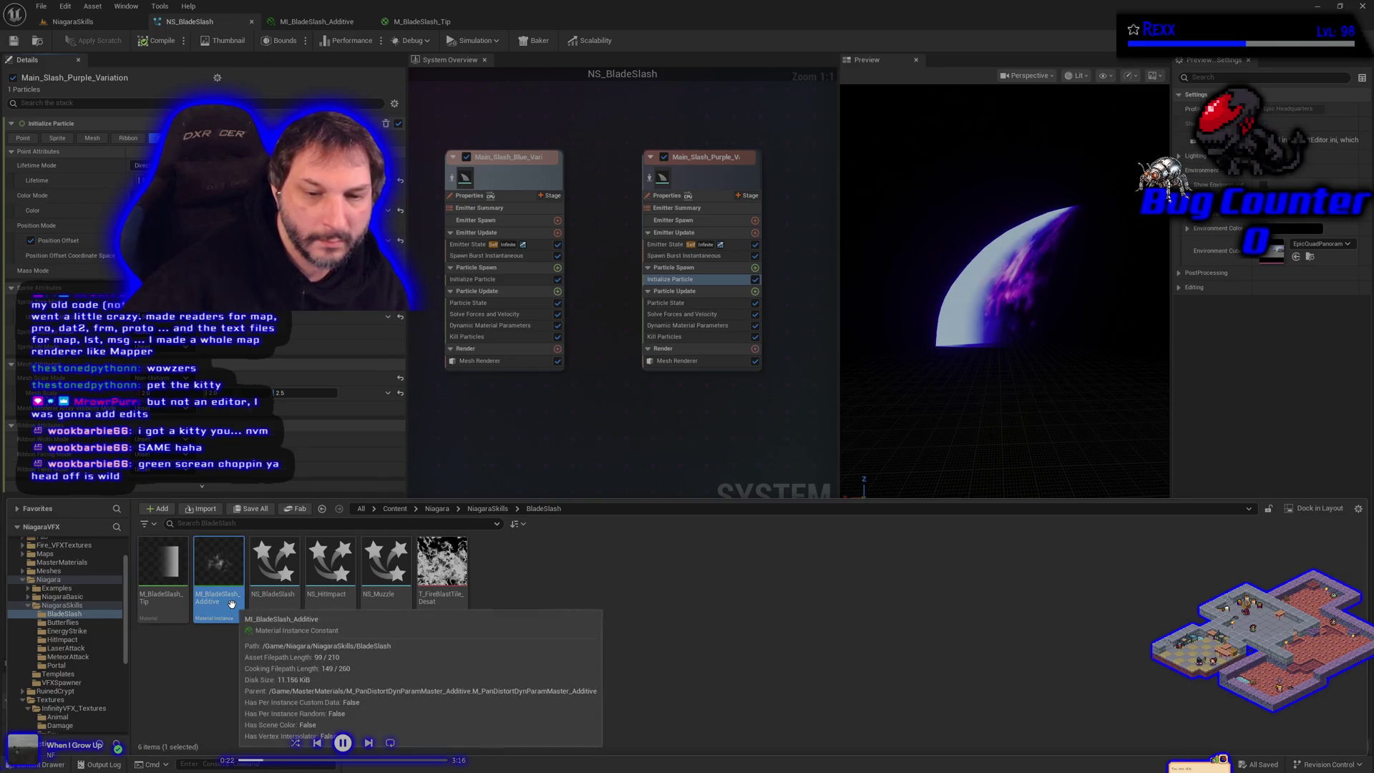
pyautogui.rightClick(231, 603)
pyautogui.click(294, 366)
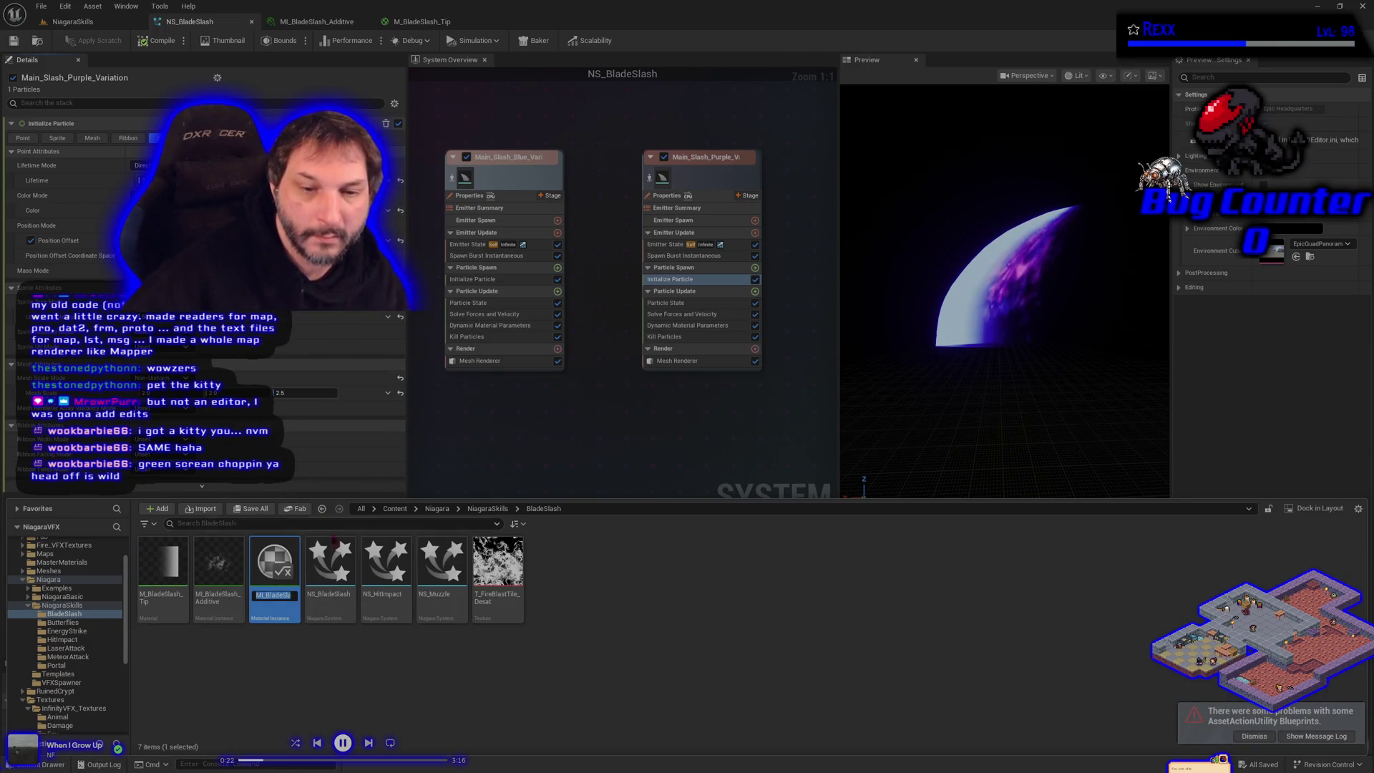
pyautogui.press('BackSpace')
pyautogui.press('BackSpace')
pyautogui.press('BackSpace')
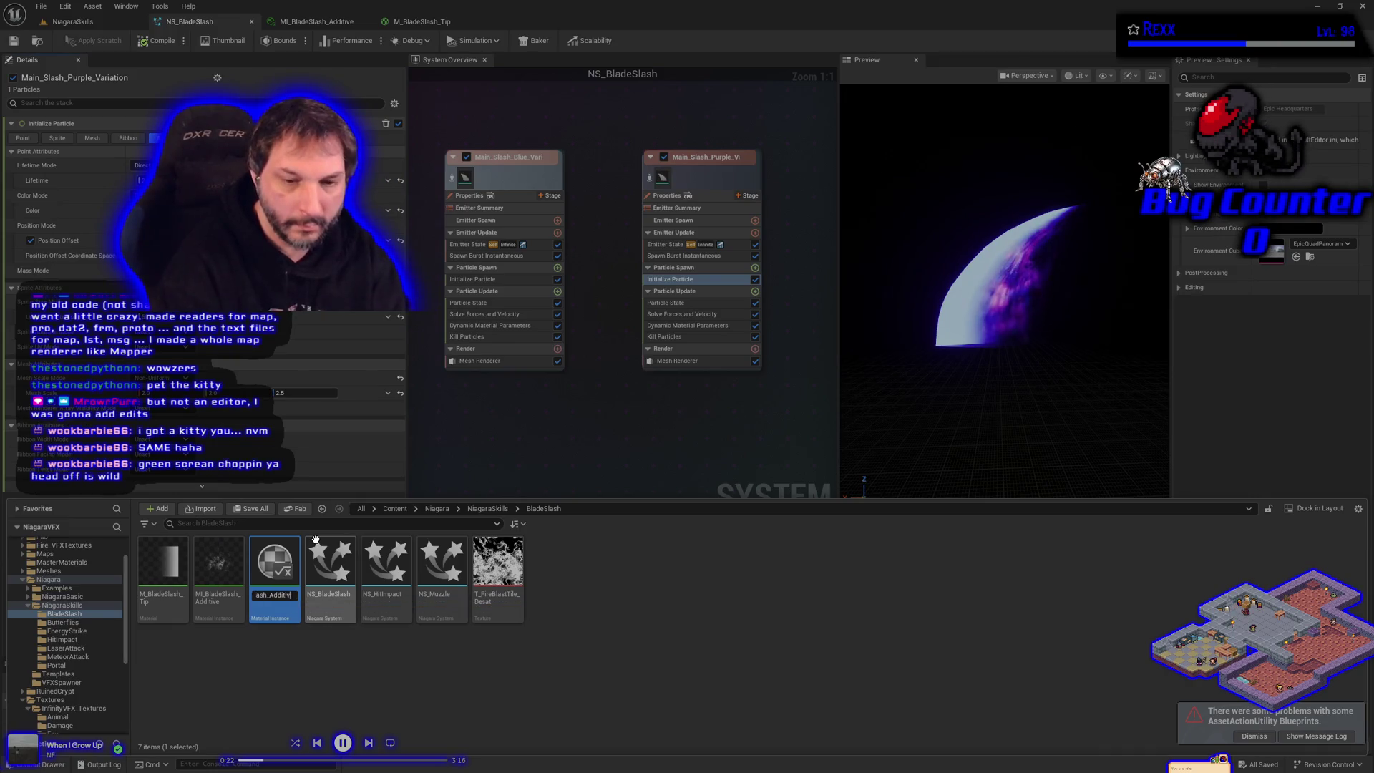
pyautogui.write('Slash_Trans')
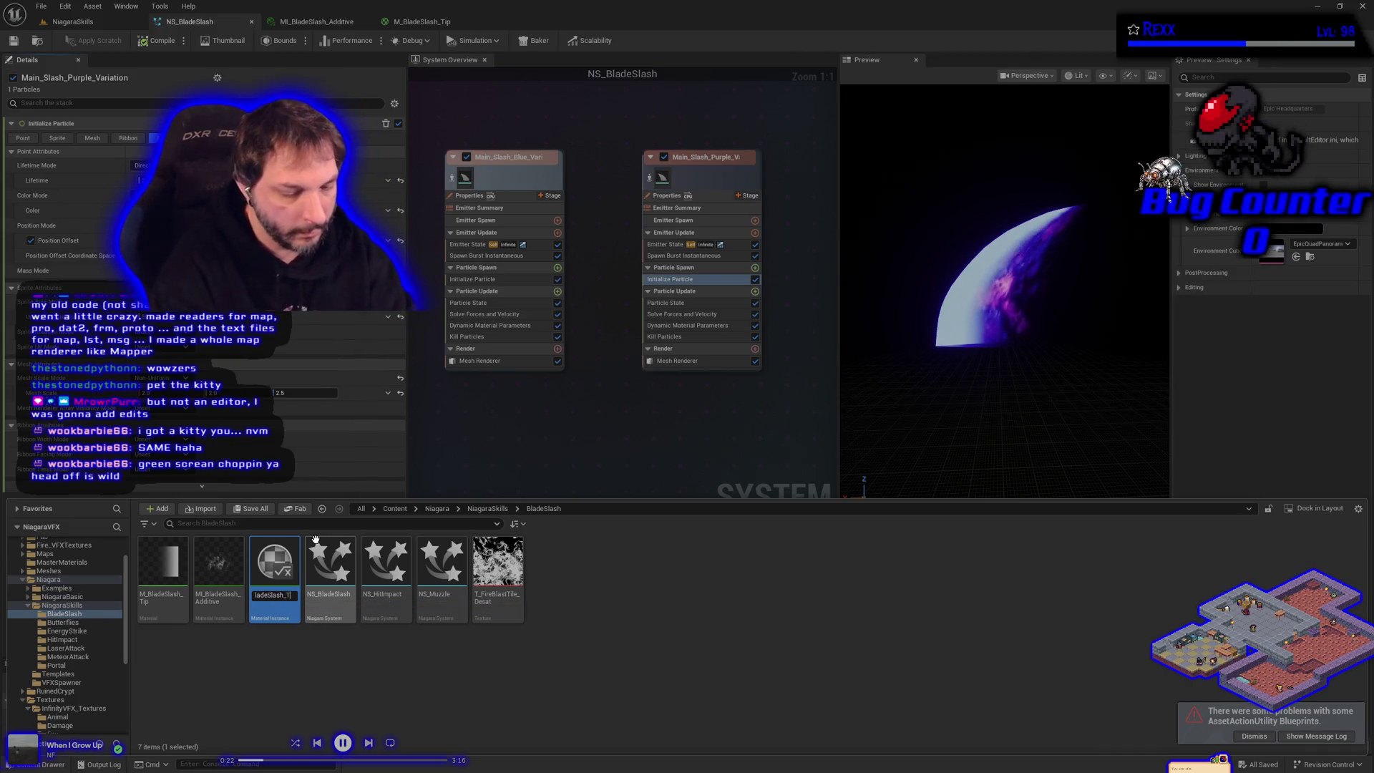
pyautogui.press('Return')
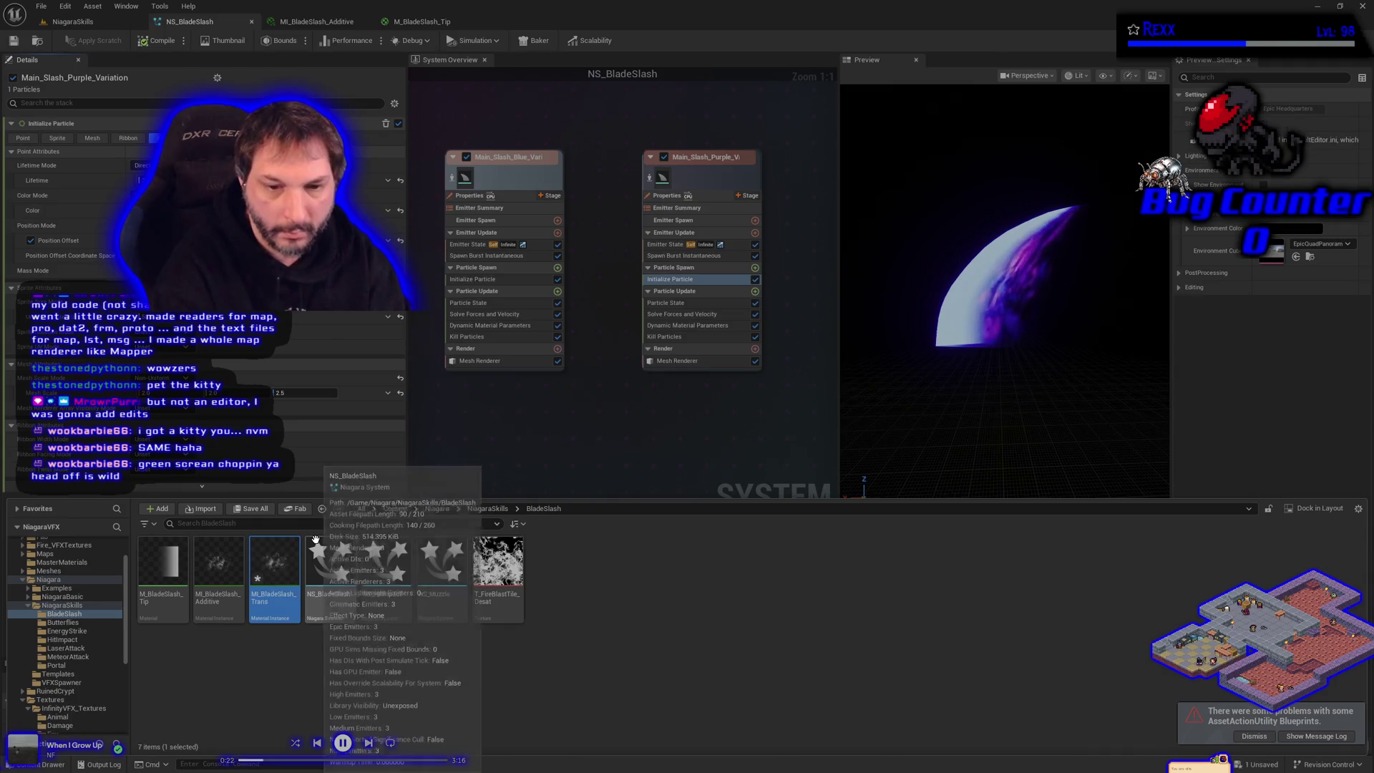
pyautogui.doubleClick(275, 565)
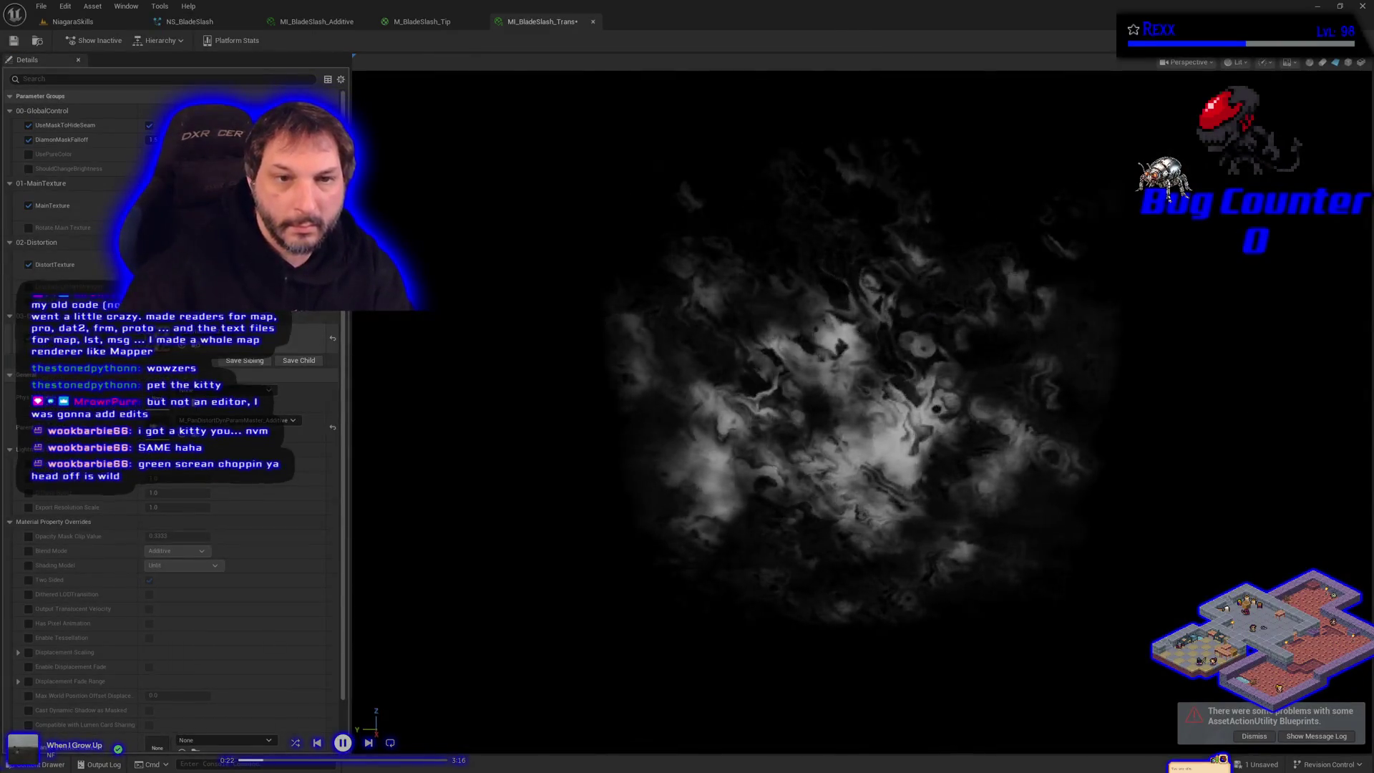
# Reparent MI_BladeSlash_Trans to M_PanDistortDynParamMaster_Trans and save it.
pyautogui.scroll(-1, 175, 573)
pyautogui.scroll(1, 176, 573)
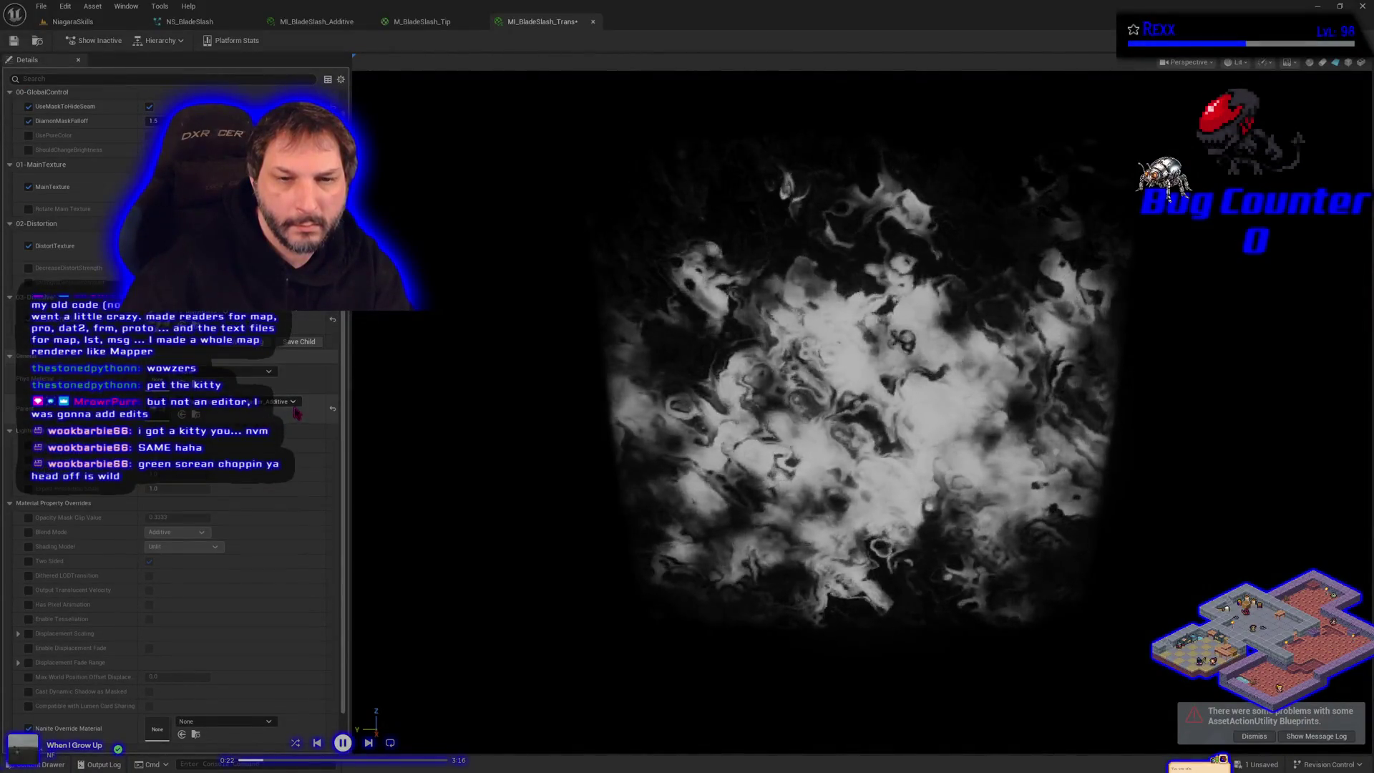
pyautogui.click(280, 401)
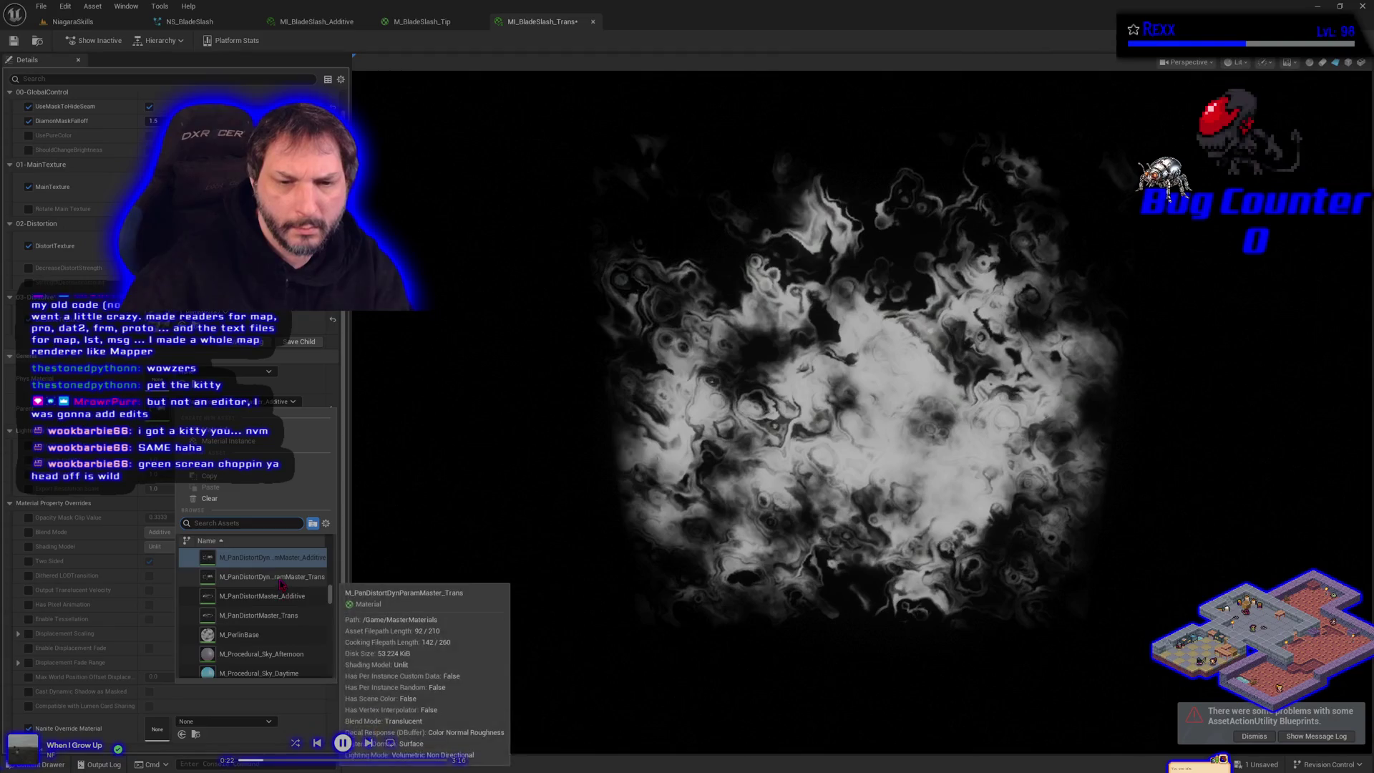
pyautogui.click(279, 577)
pyautogui.click(14, 41)
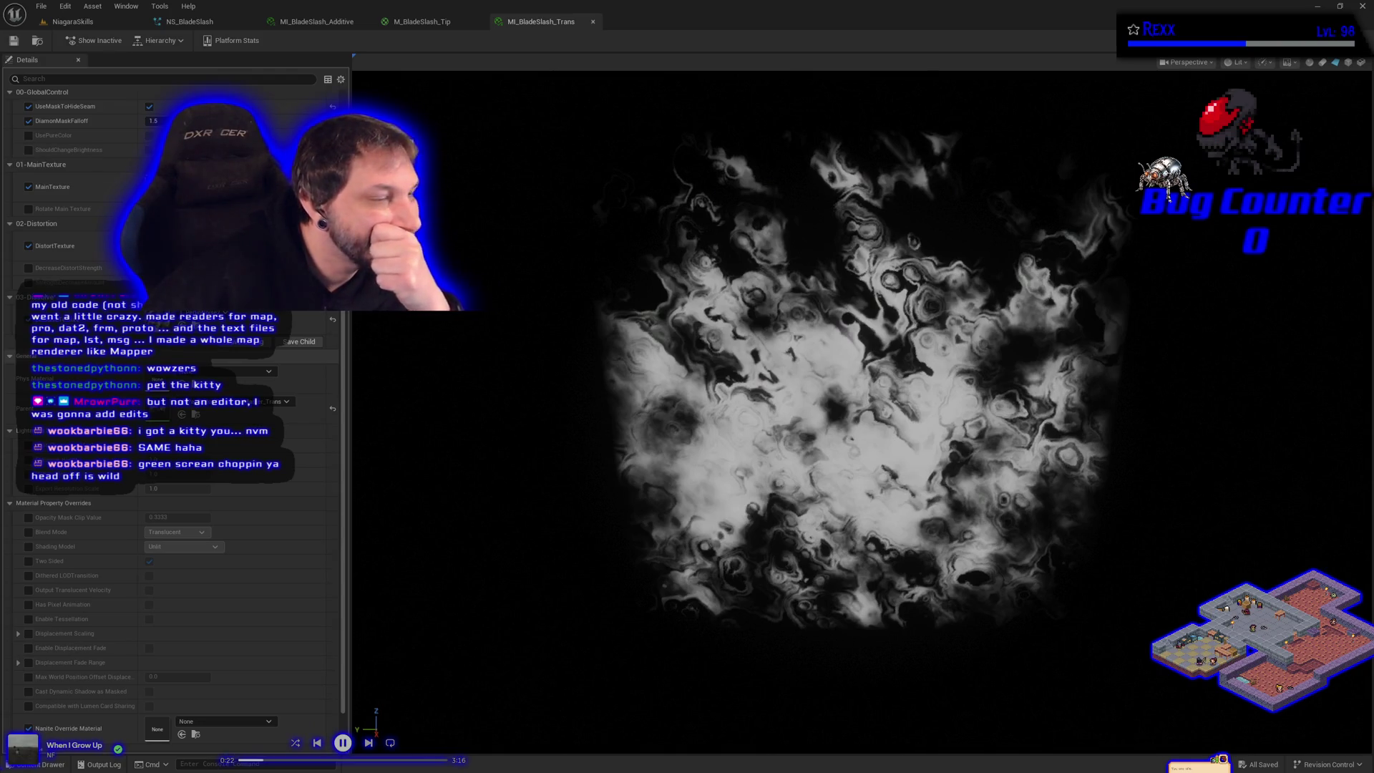
# Assign a marble noise texture to a texture slot of MI_BladeSlash_Trans.
pyautogui.click(225, 302)
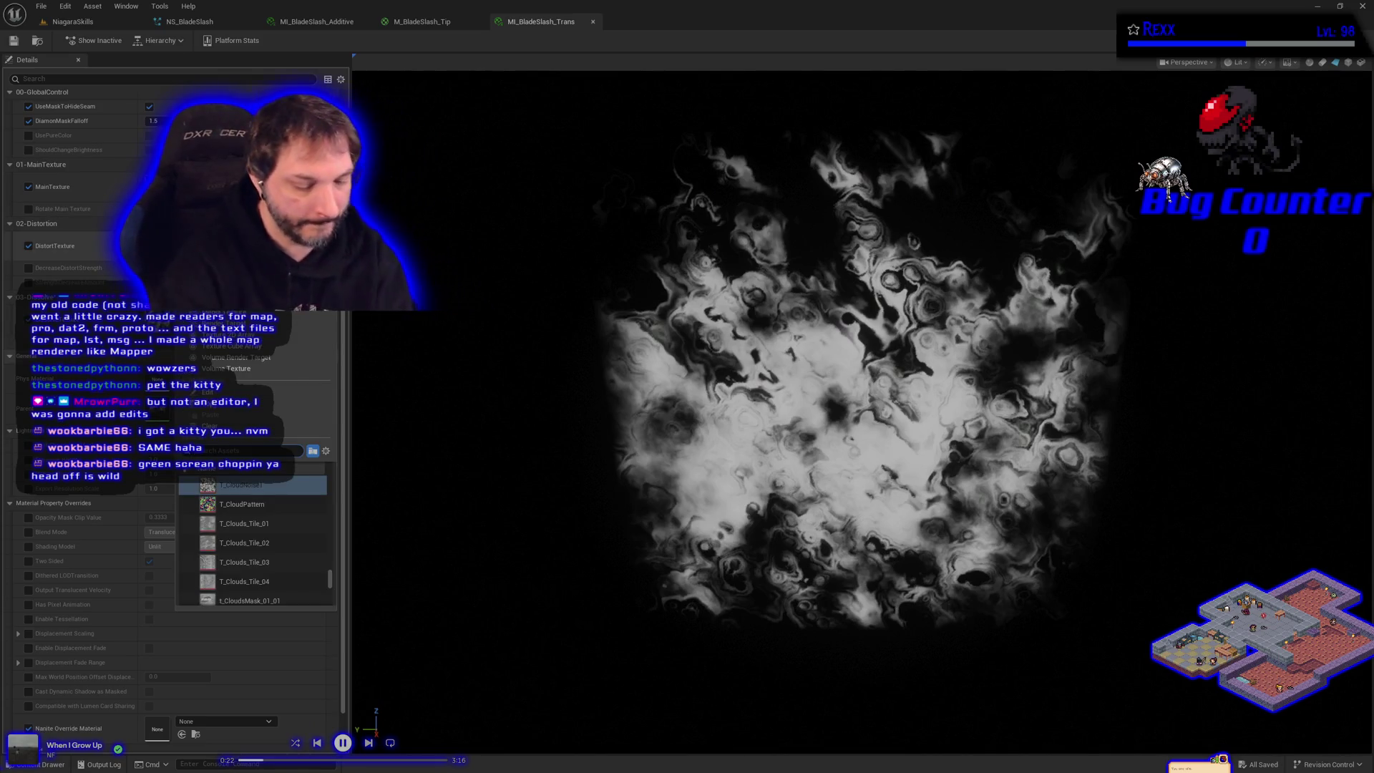
pyautogui.write('marble')
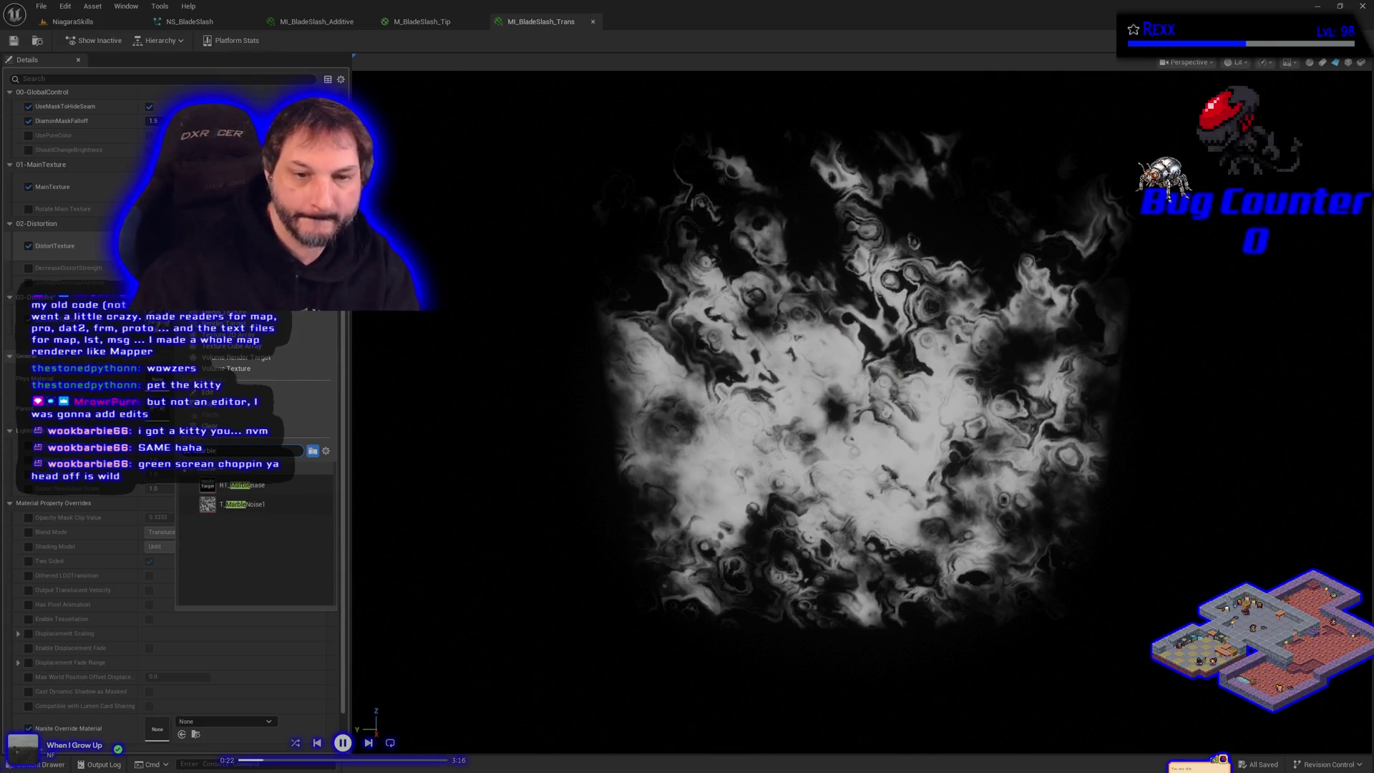
pyautogui.click(286, 511)
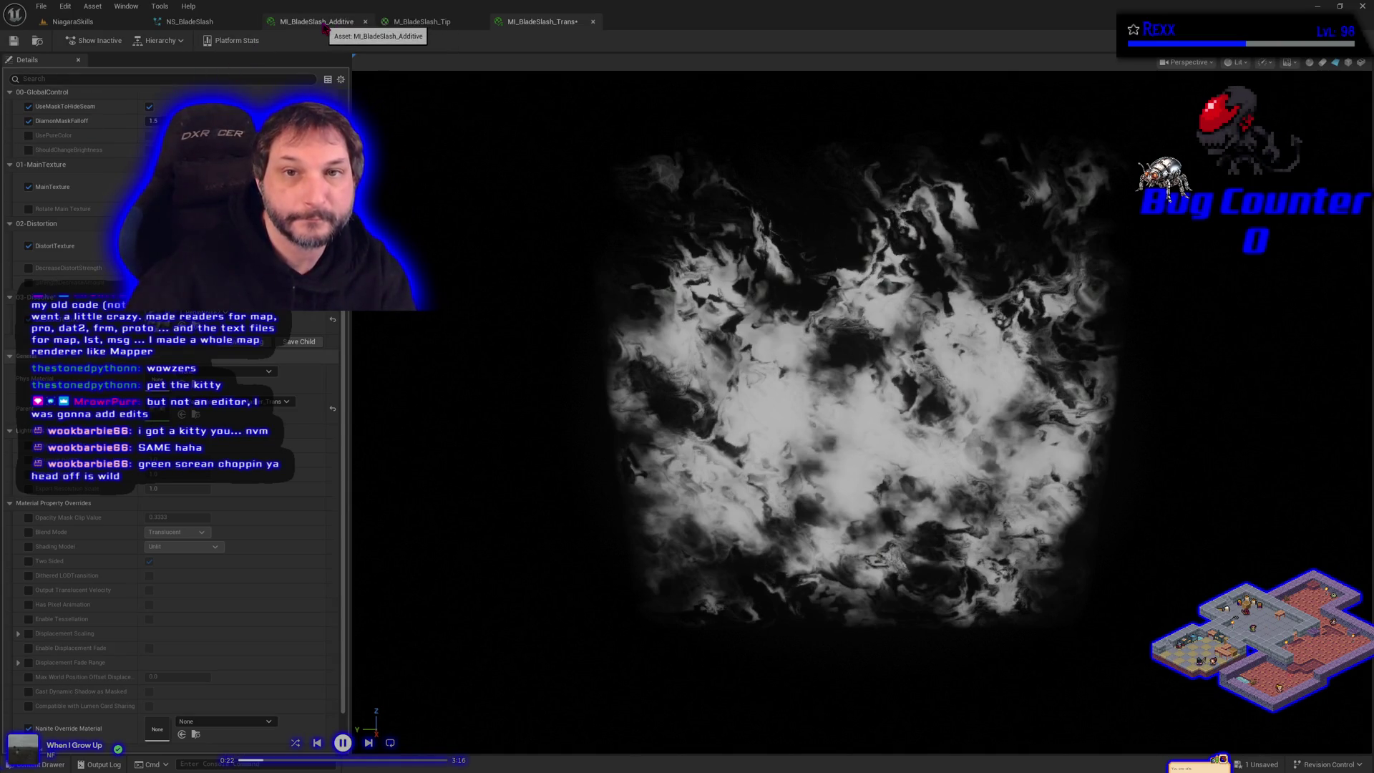
pyautogui.click(415, 22)
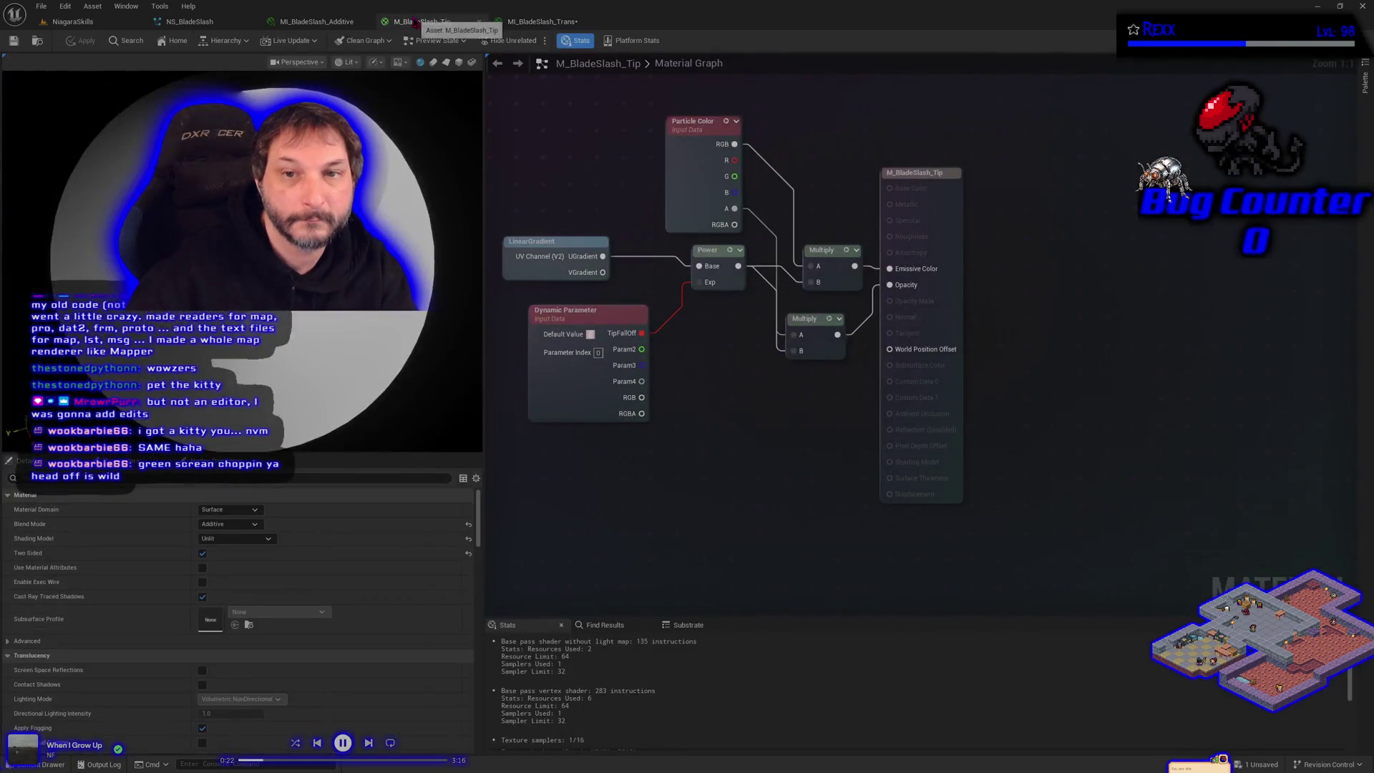
# Close M_BladeSlash_Tip and set MI_BladeSlash_Additive's DistortTexture to T_MarbleNoise1.
pyautogui.middleClick(415, 22)
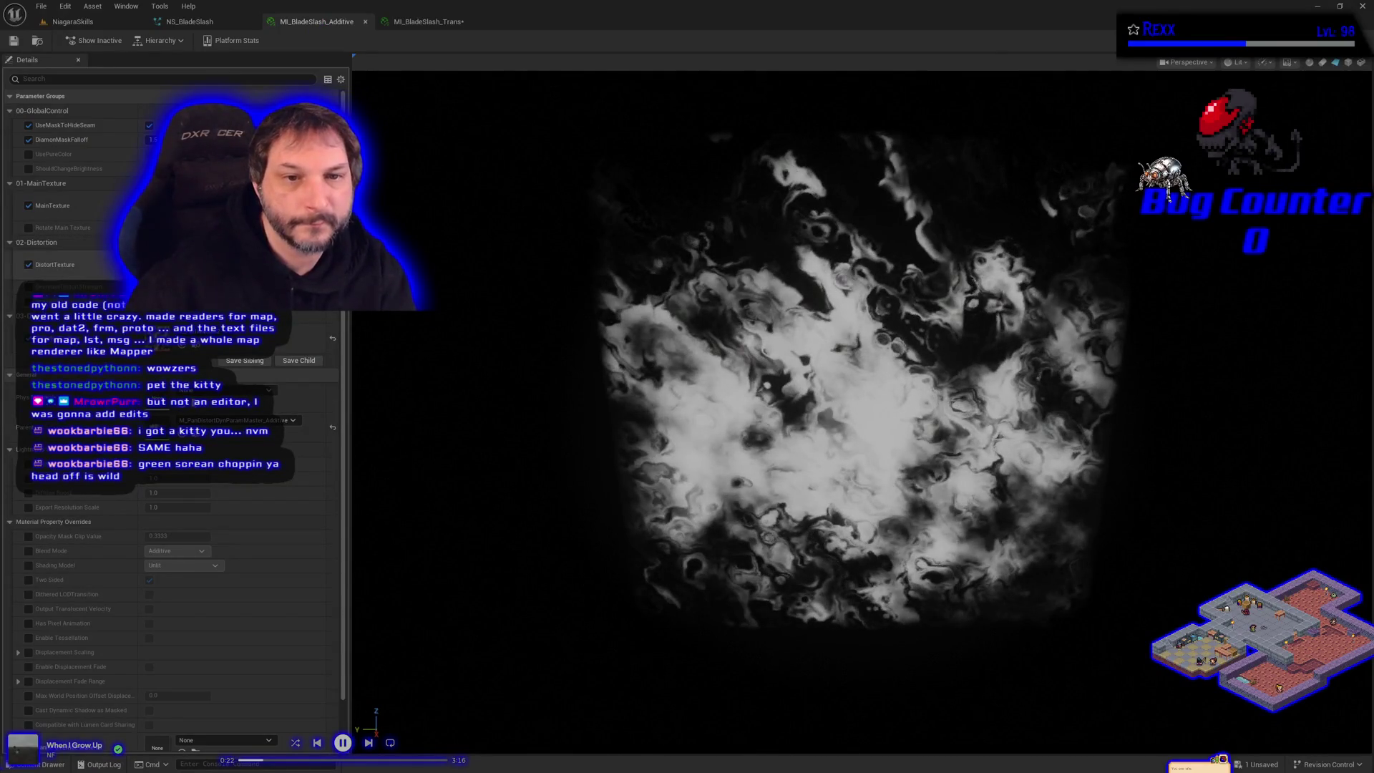
pyautogui.click(229, 283)
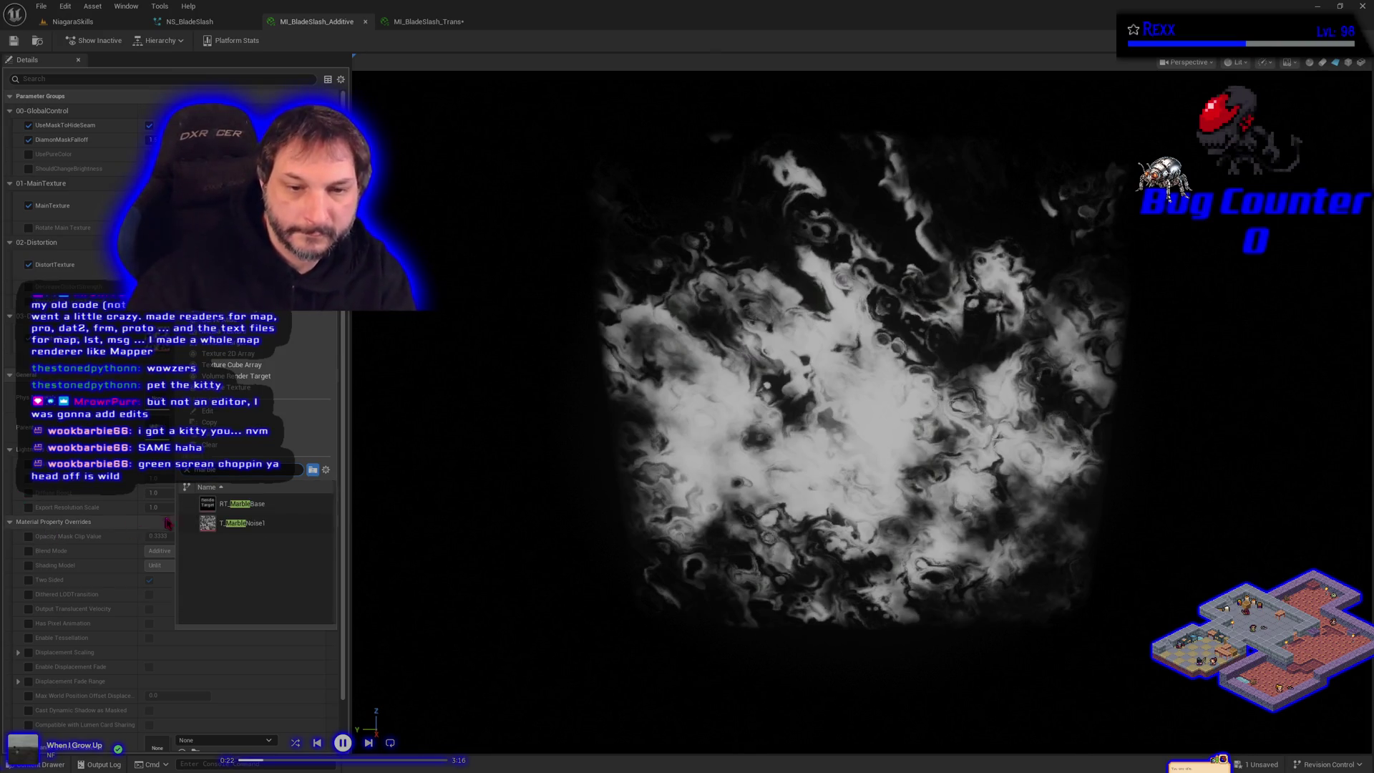
pyautogui.click(233, 525)
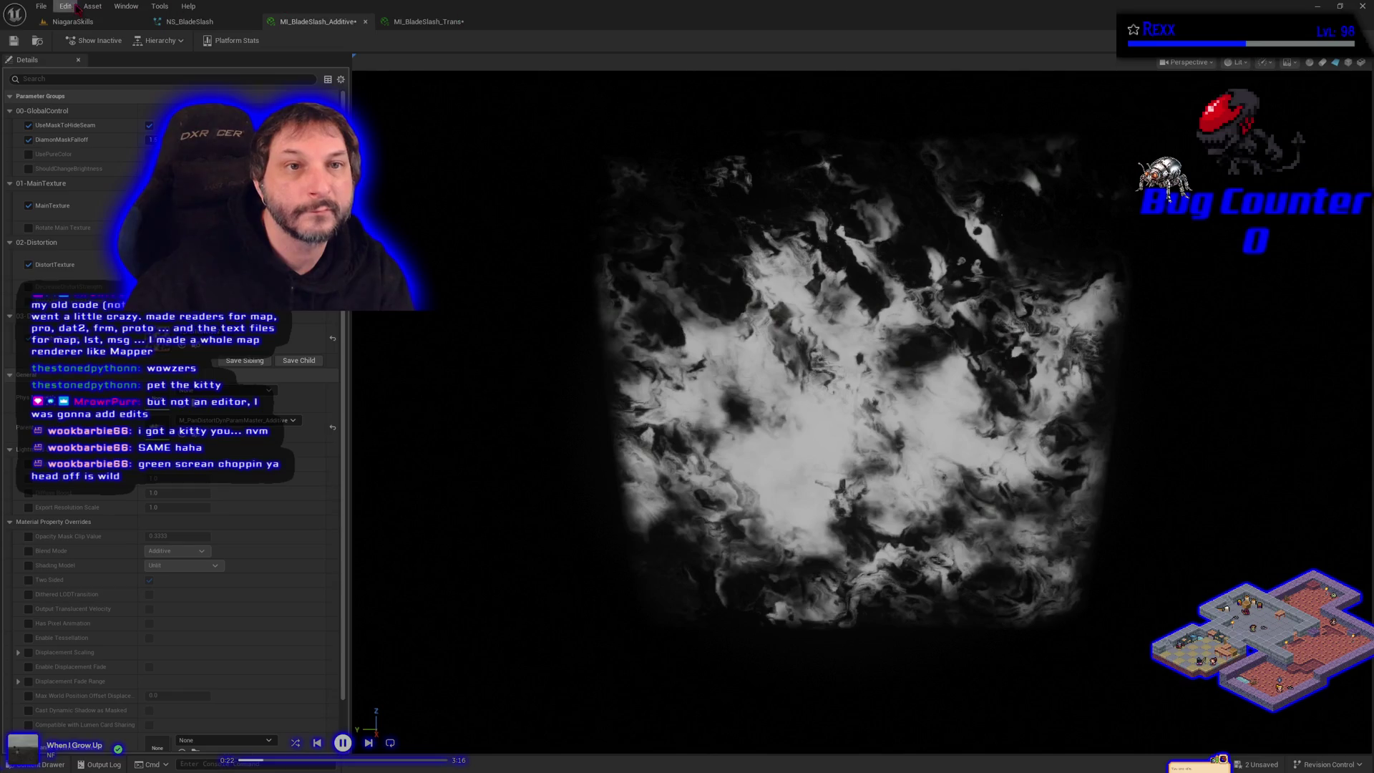
pyautogui.click(219, 22)
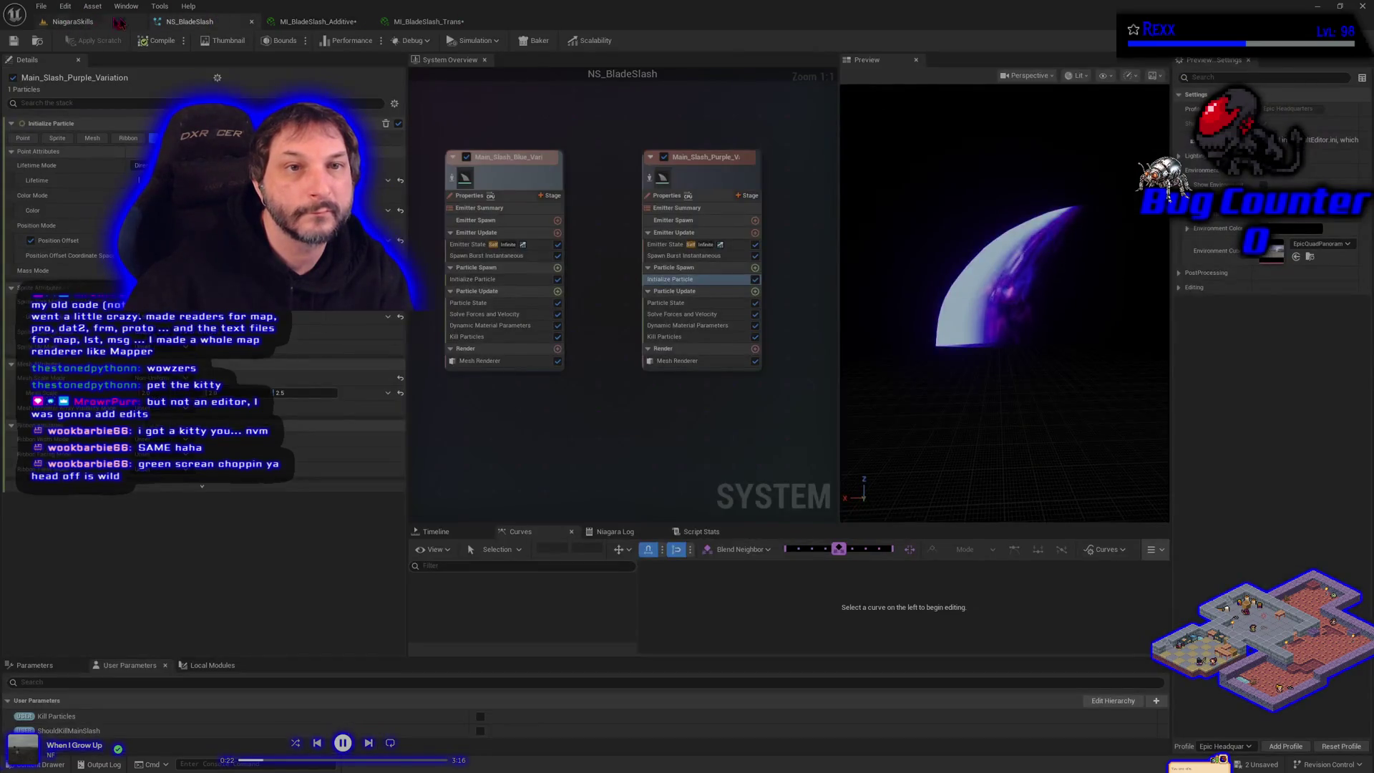
# Save all assets and delete the blue slash emitter from NS_BladeSlash.
pyautogui.click(40, 6)
pyautogui.click(81, 71)
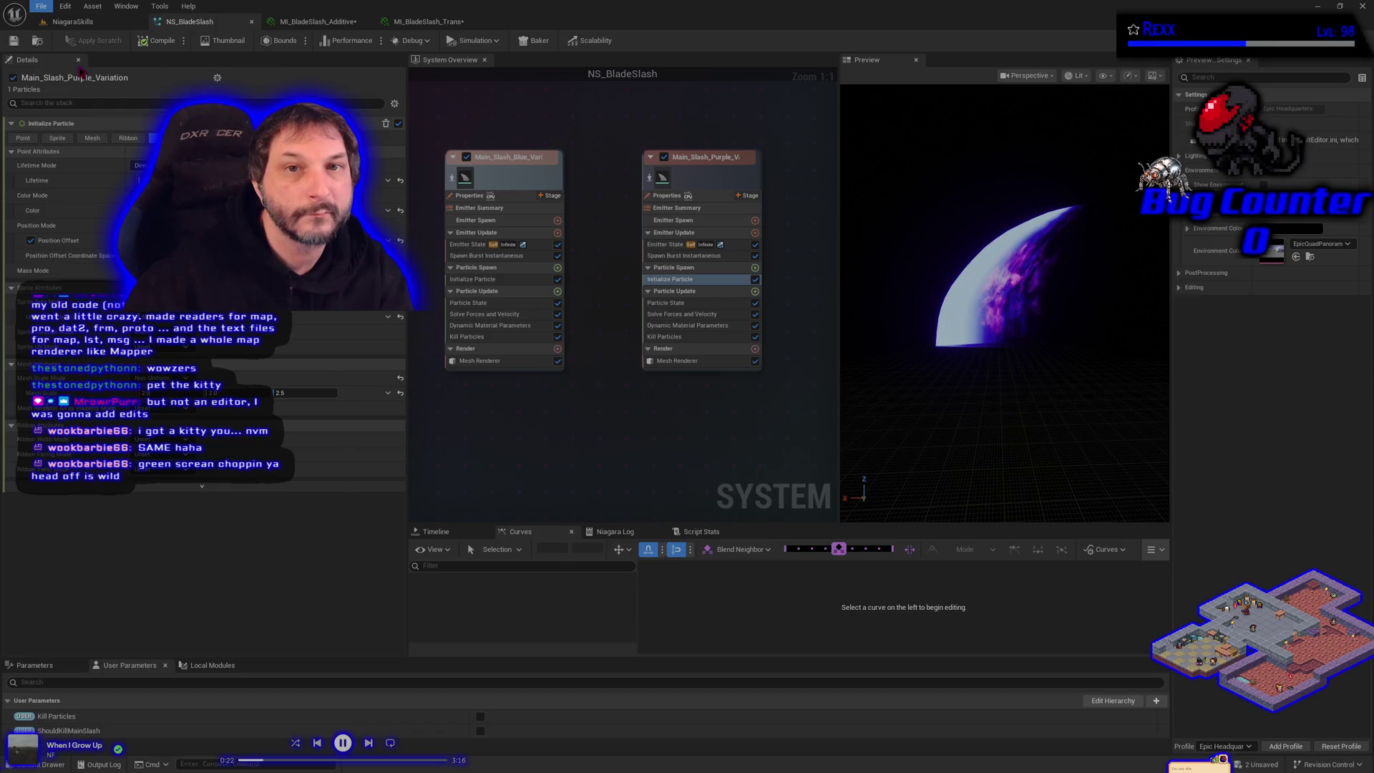
pyautogui.press('Delete')
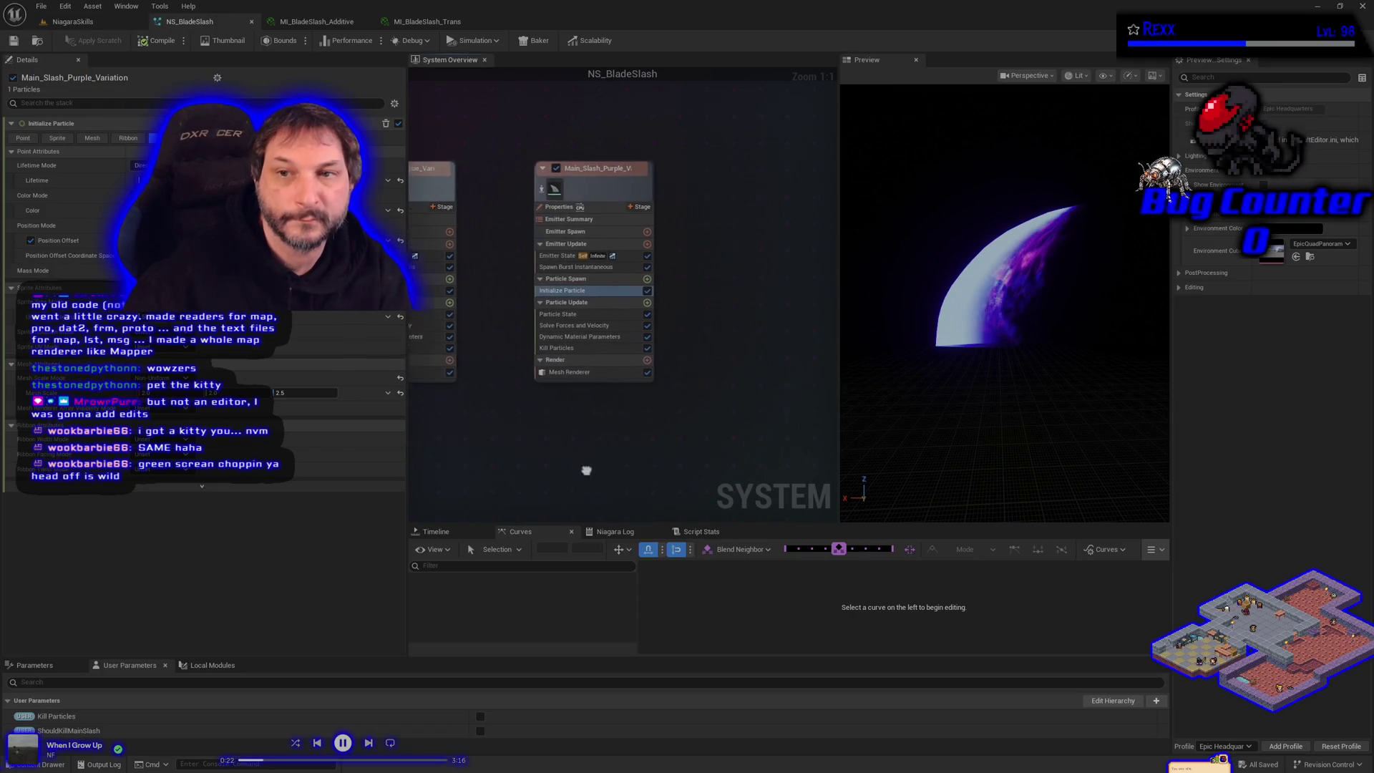
# Duplicate the purple slash emitter and rename the copy Main_Slash_Black_Variation.
pyautogui.click(492, 194)
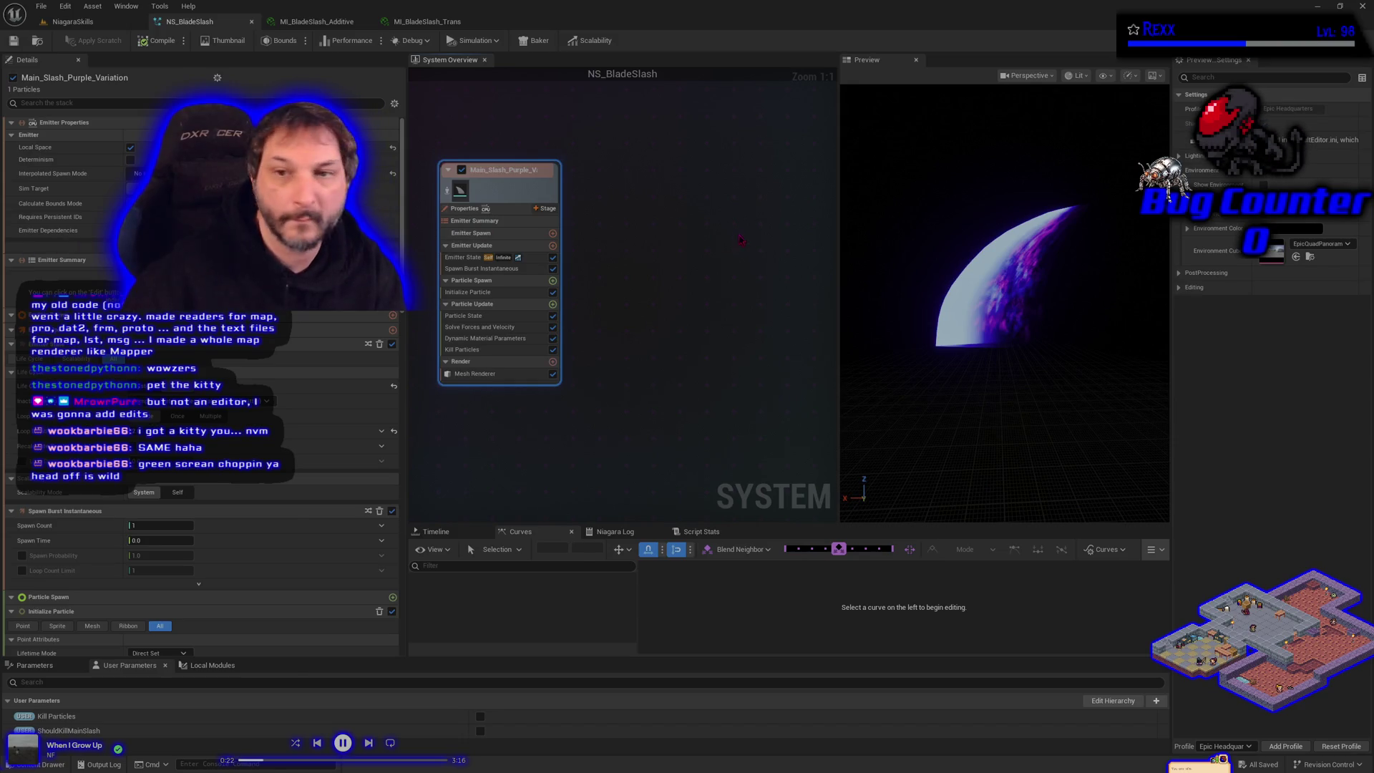
pyautogui.hotkey('ctrl', 'd')
pyautogui.moveTo(724, 227); pyautogui.dragTo(661, 213)
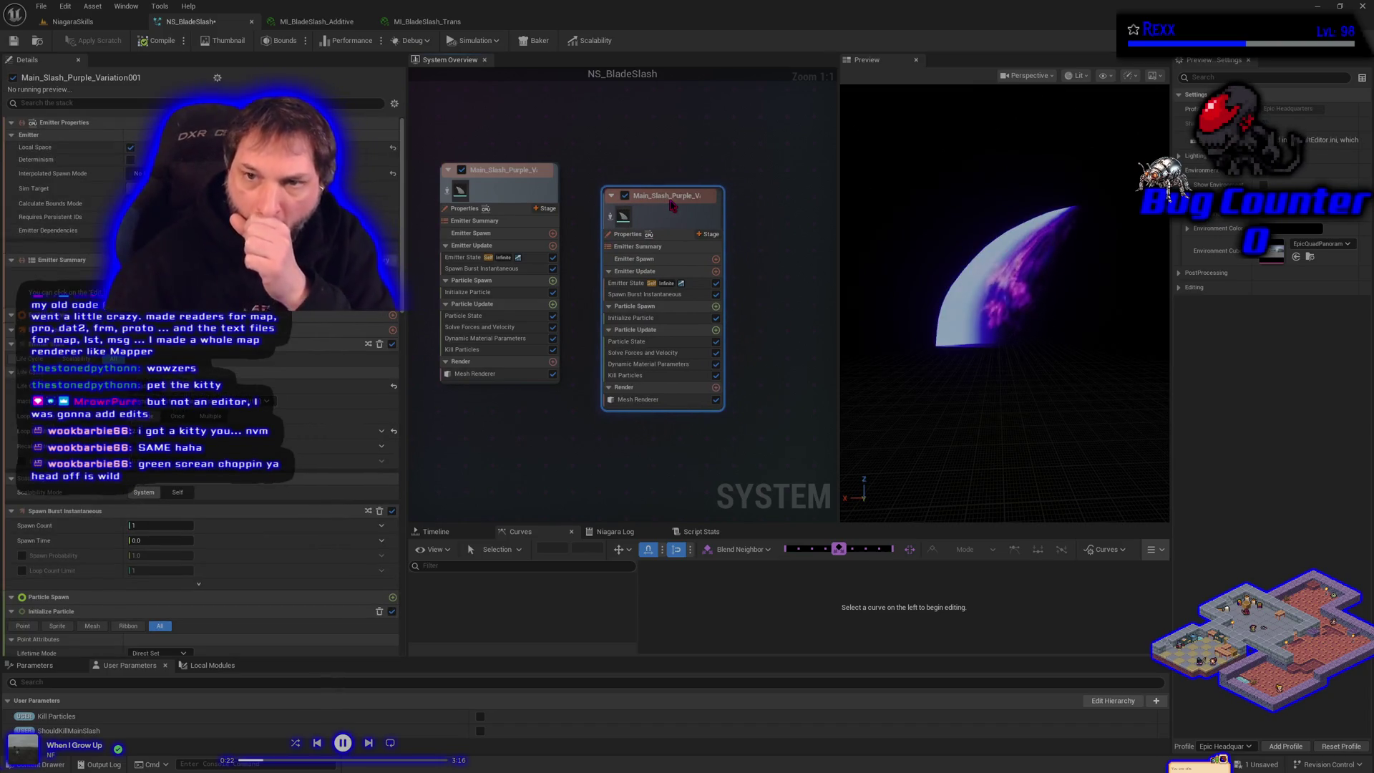
pyautogui.doubleClick(662, 195)
pyautogui.press('BackSpace')
pyautogui.press('BackSpace')
pyautogui.press('BackSpace')
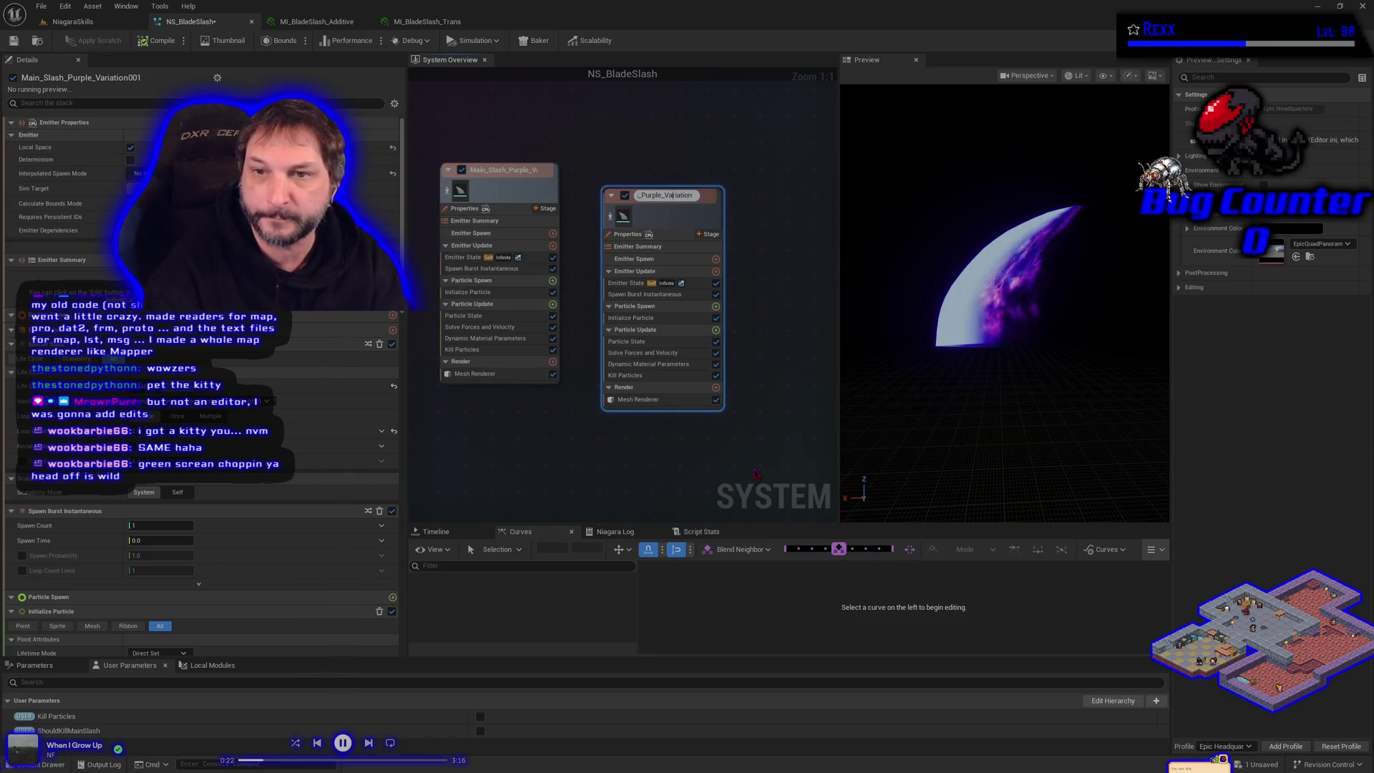
pyautogui.press('BackSpace')
pyautogui.press('BackSpace')
pyautogui.press('BackSpace')
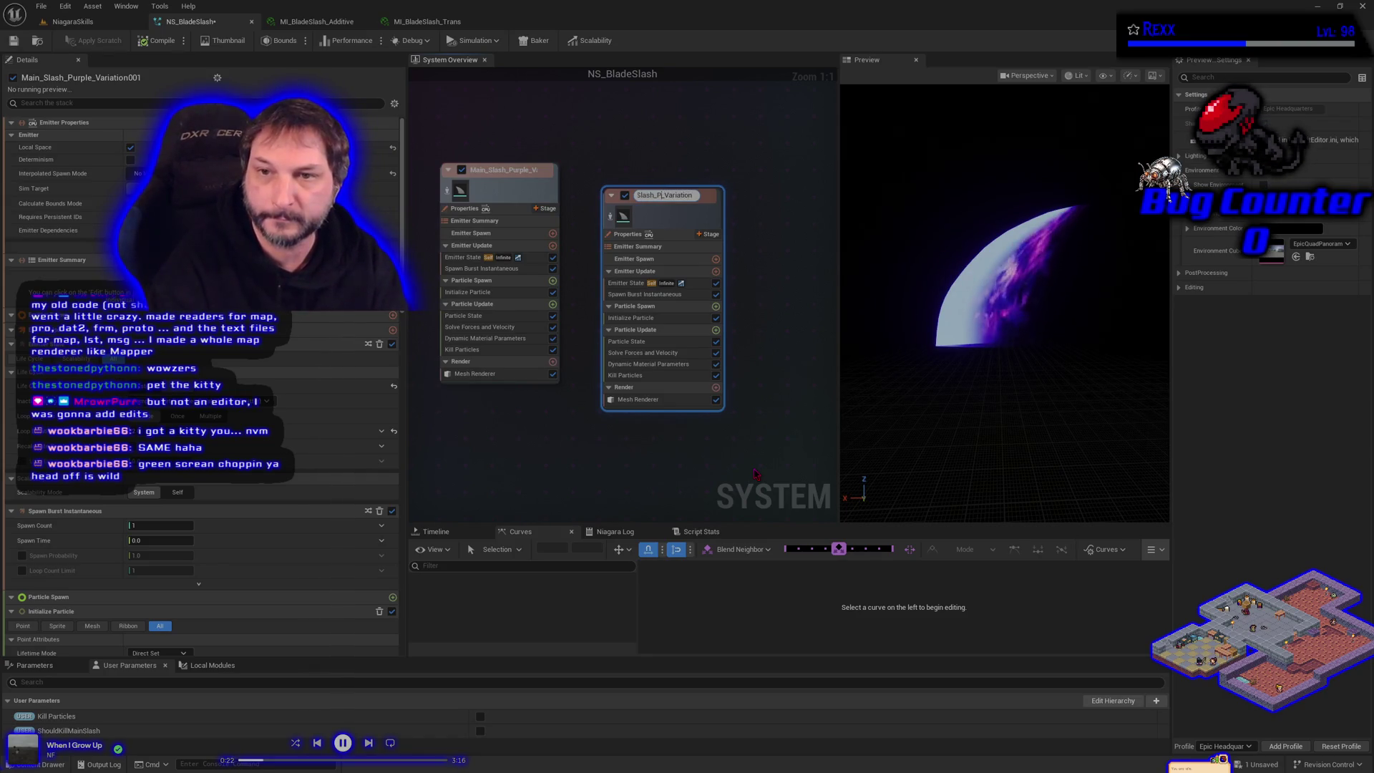
pyautogui.write('Black')
pyautogui.press('Return')
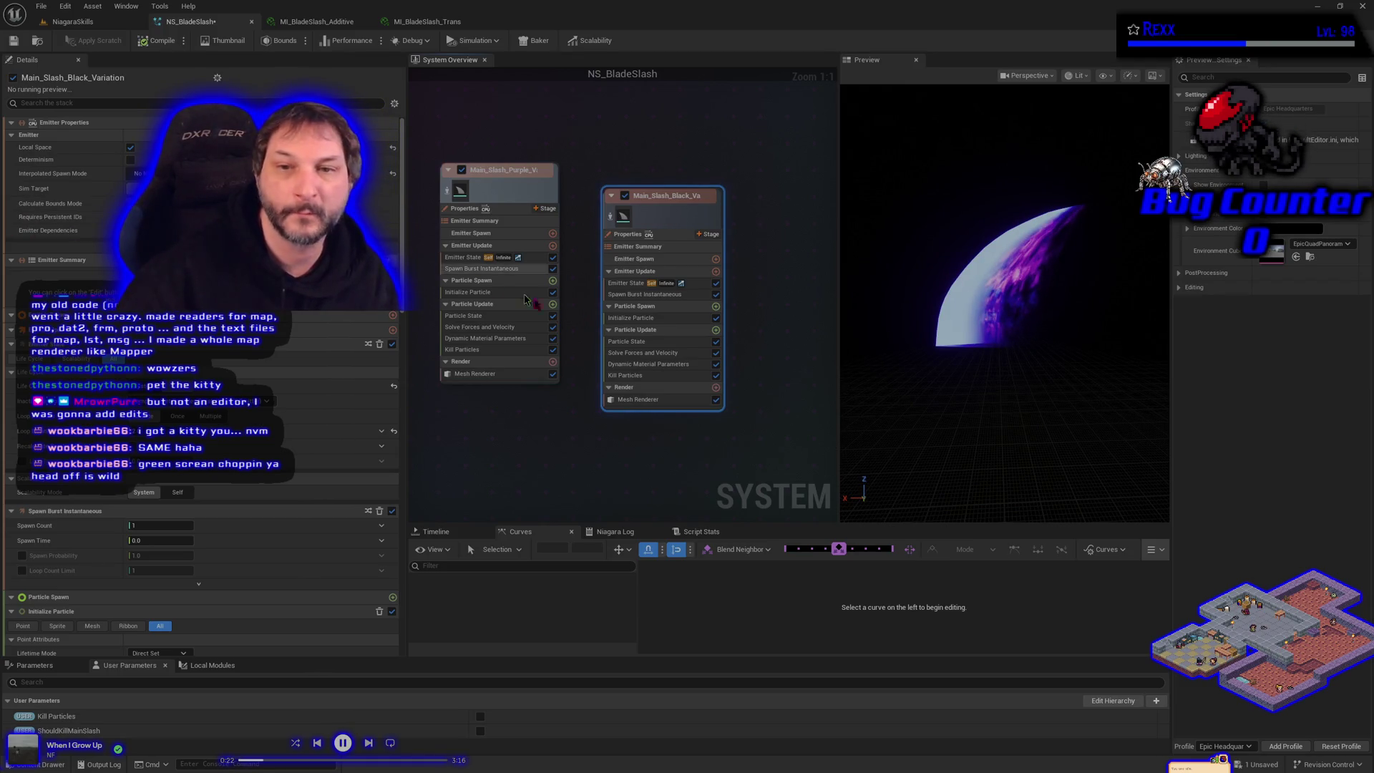
# Override the black emitter's mesh renderer material with MI_BladeSlash_Trans and show the preview environment.
pyautogui.click(637, 399)
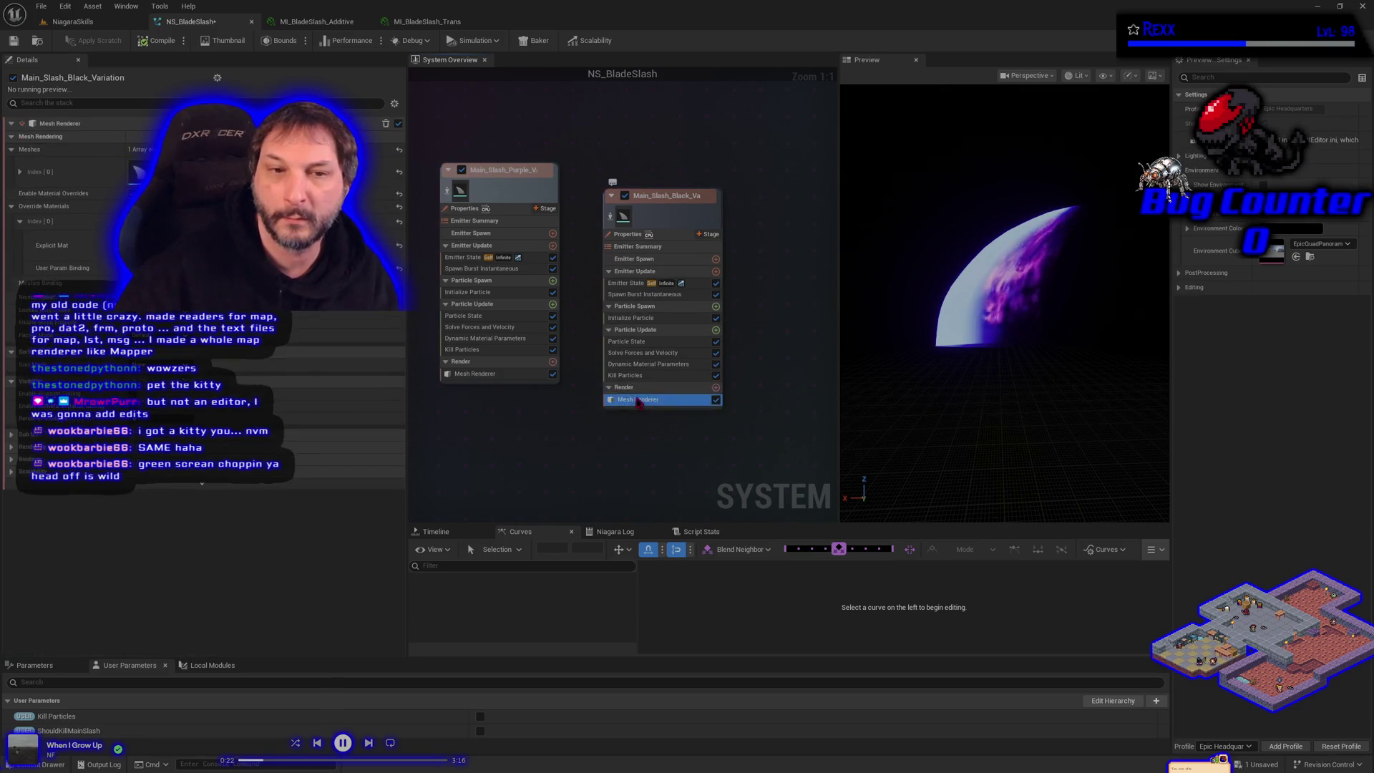
pyautogui.click(286, 247)
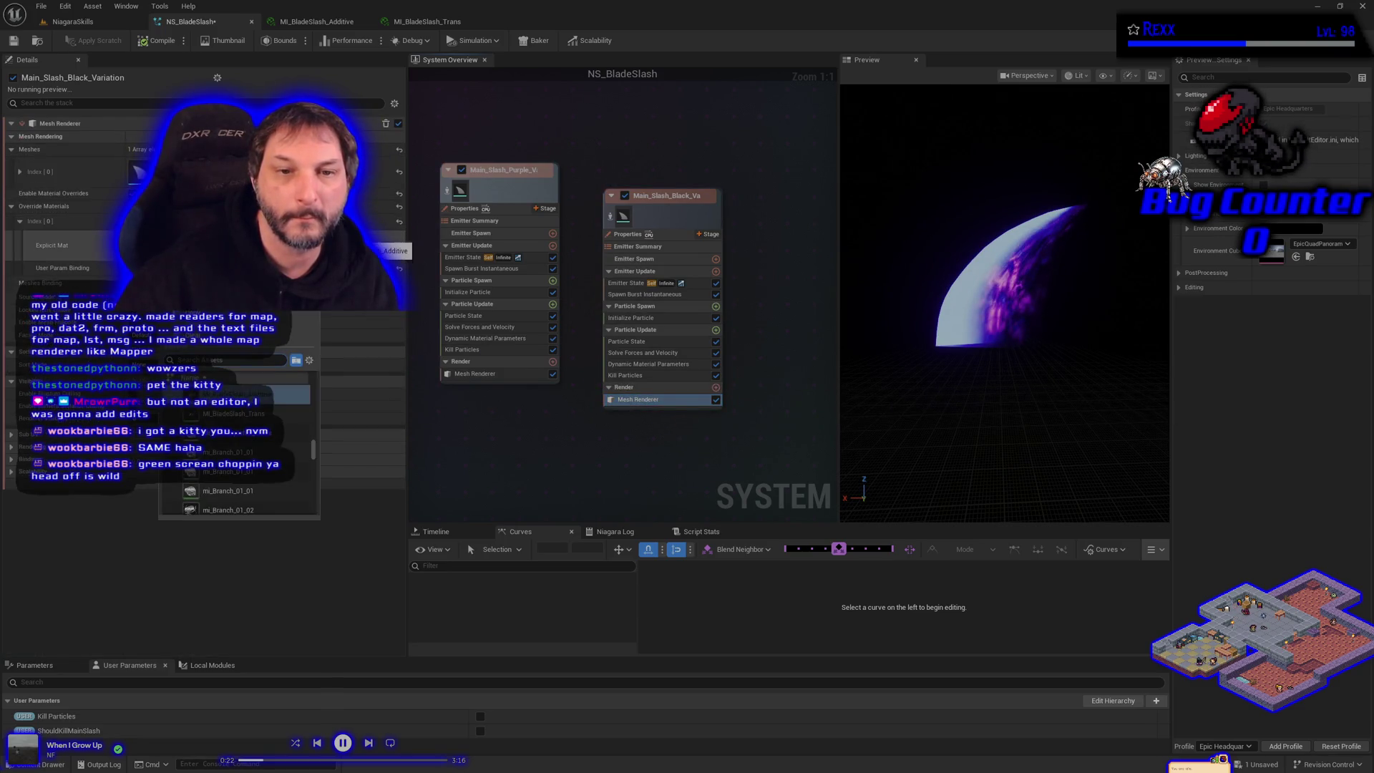
pyautogui.click(236, 413)
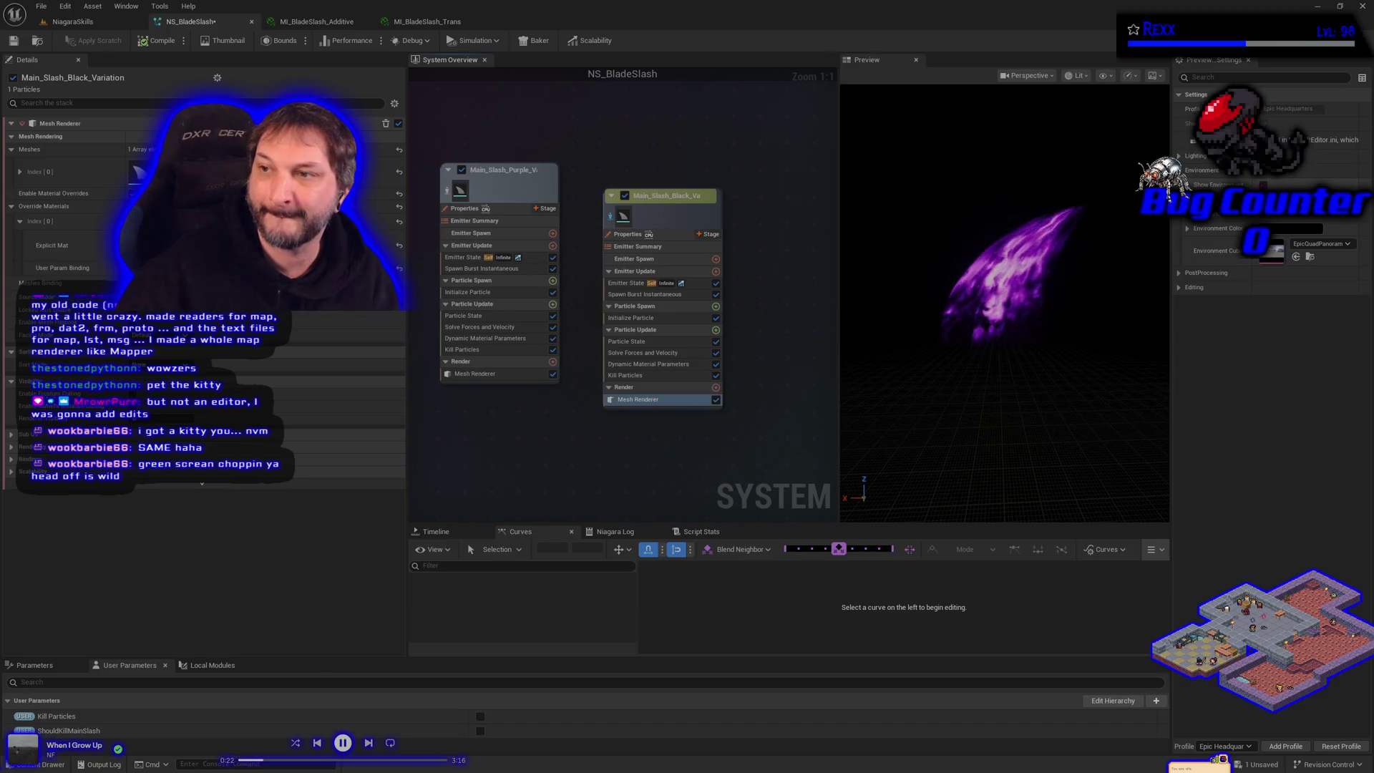
pyautogui.press('i')
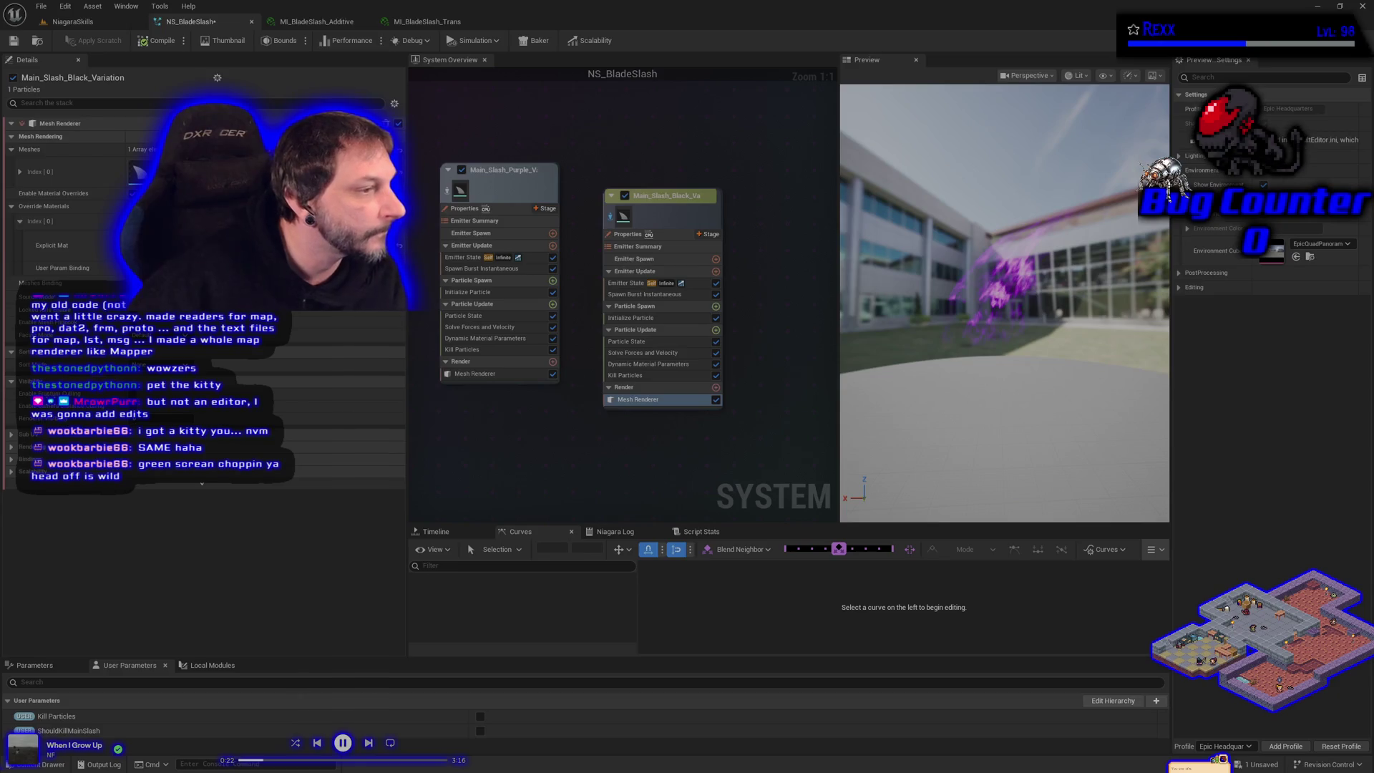
pyautogui.click(634, 318)
# Set the Initialize Particle colour to near-black dark purple, hex 12001FFF, by lowering brightness and zeroing channels.
pyautogui.click(172, 211)
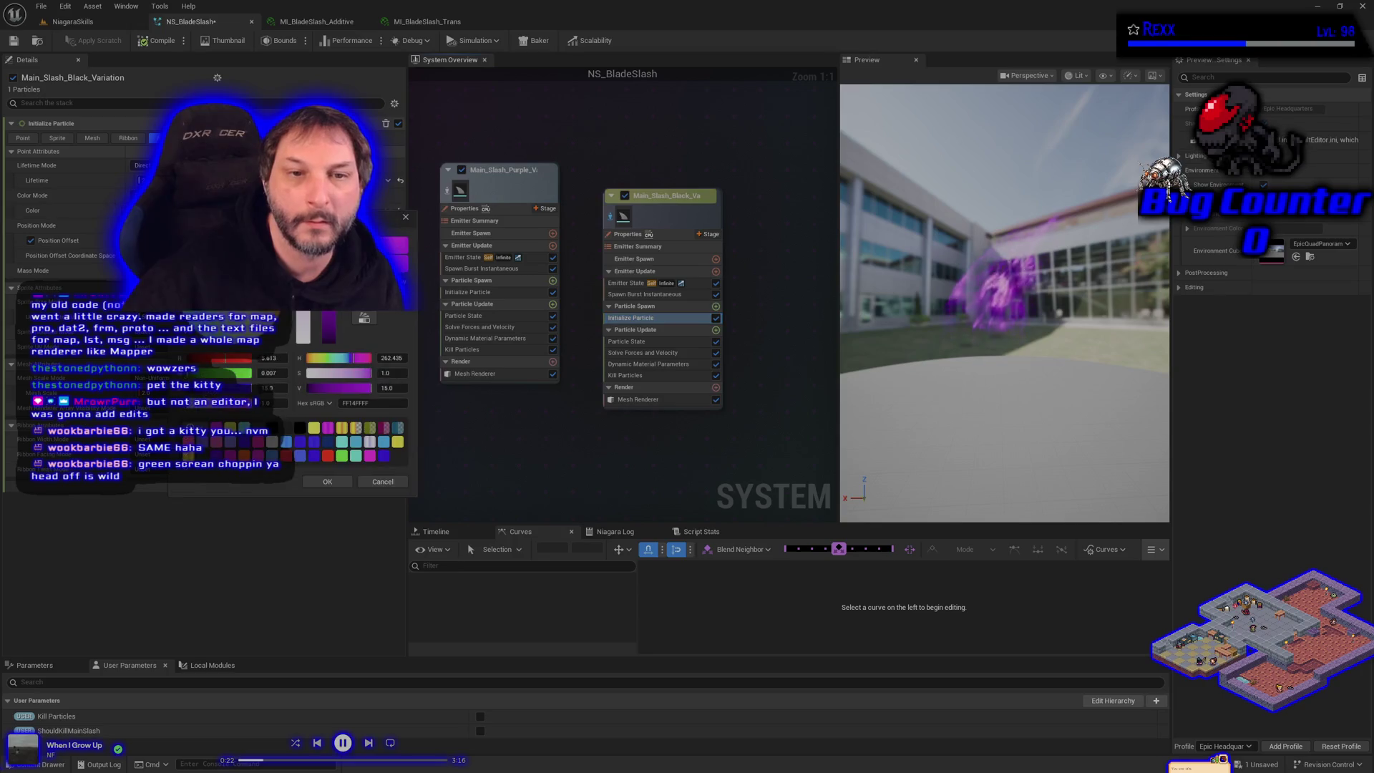
pyautogui.moveTo(342, 388); pyautogui.dragTo(310, 388)
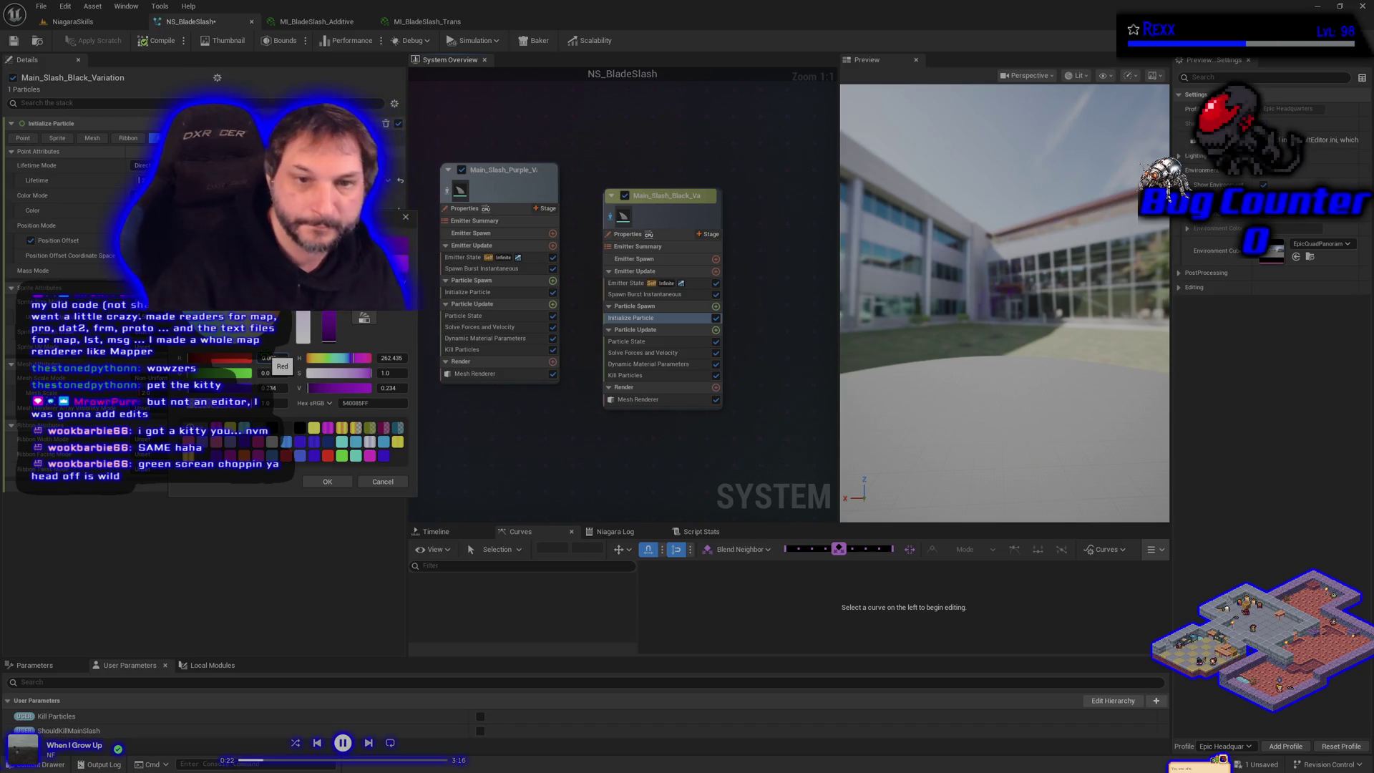
pyautogui.click(266, 360)
pyautogui.write('0')
pyautogui.press('Tab')
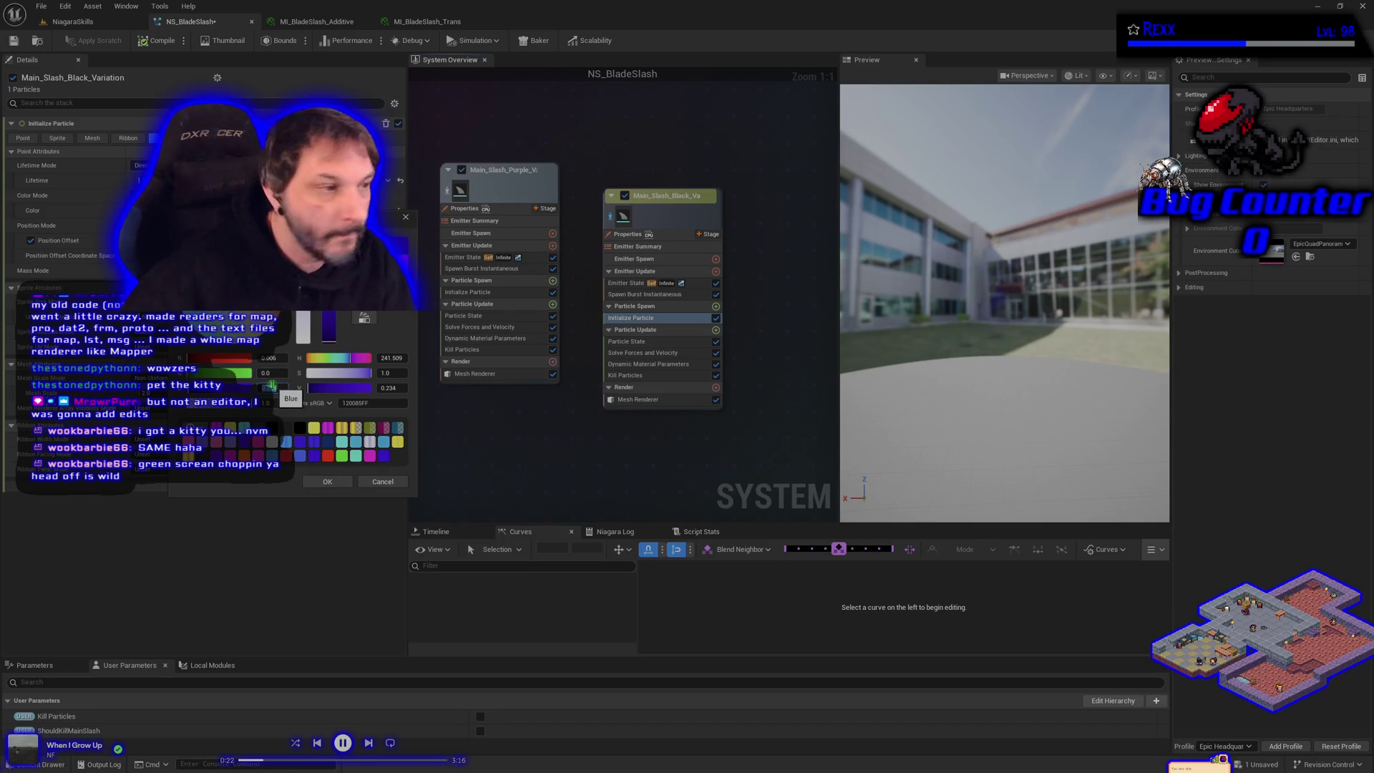
pyautogui.write('0.014')
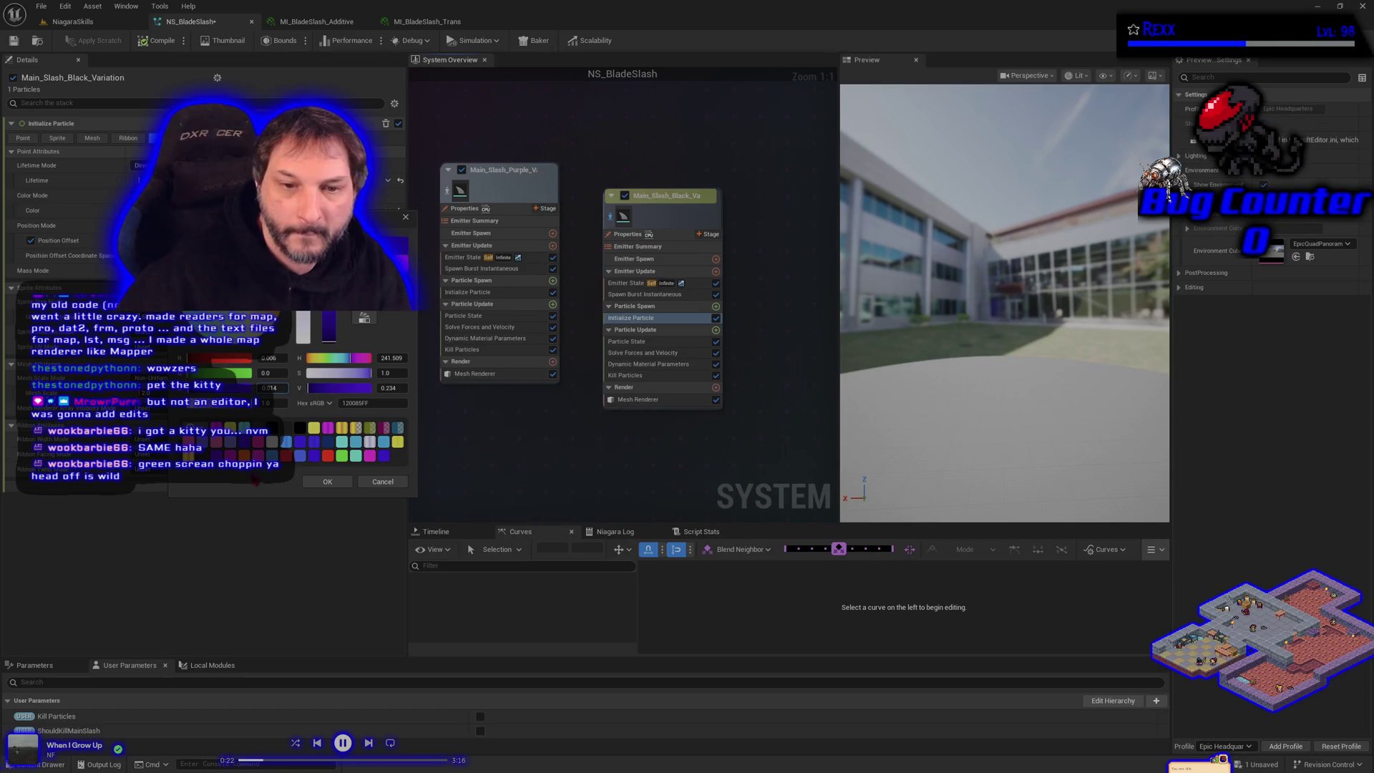
pyautogui.click(252, 492)
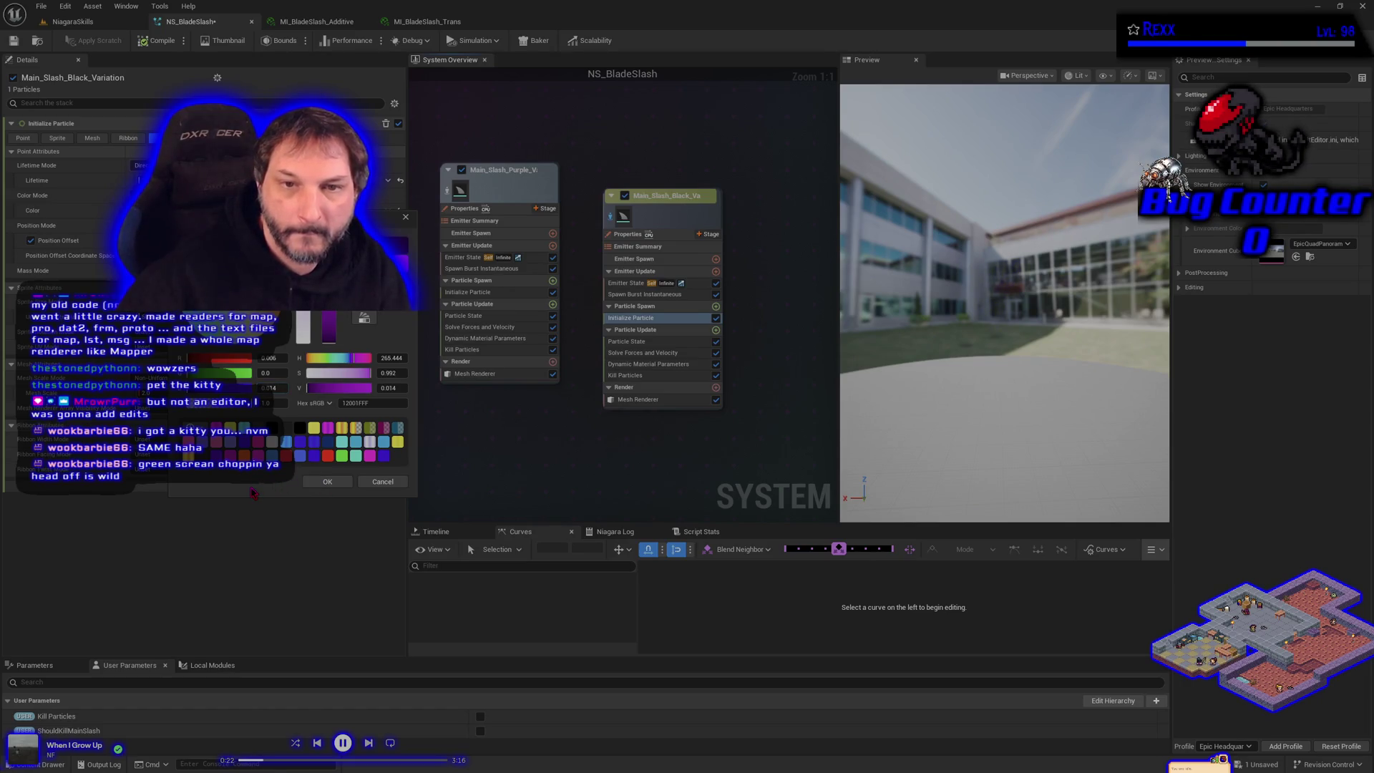
pyautogui.click(330, 484)
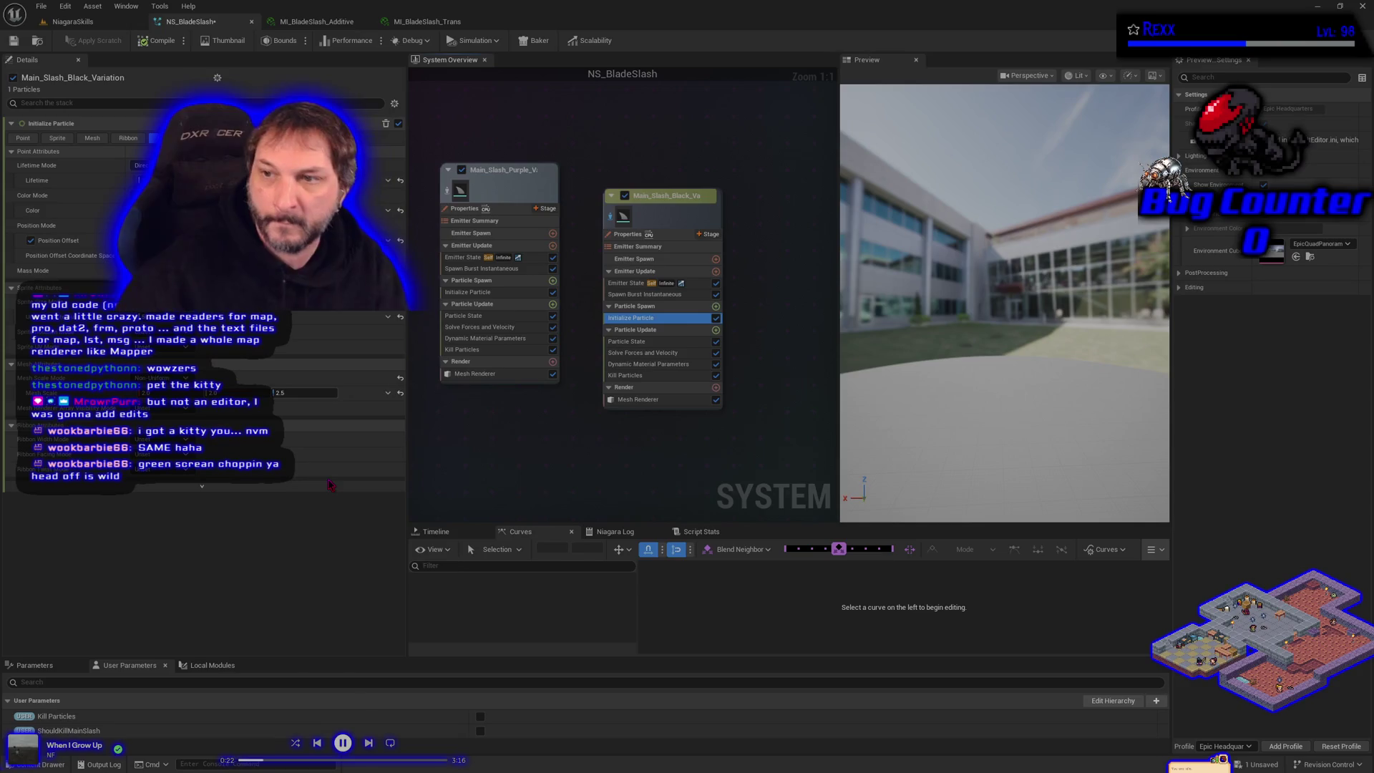
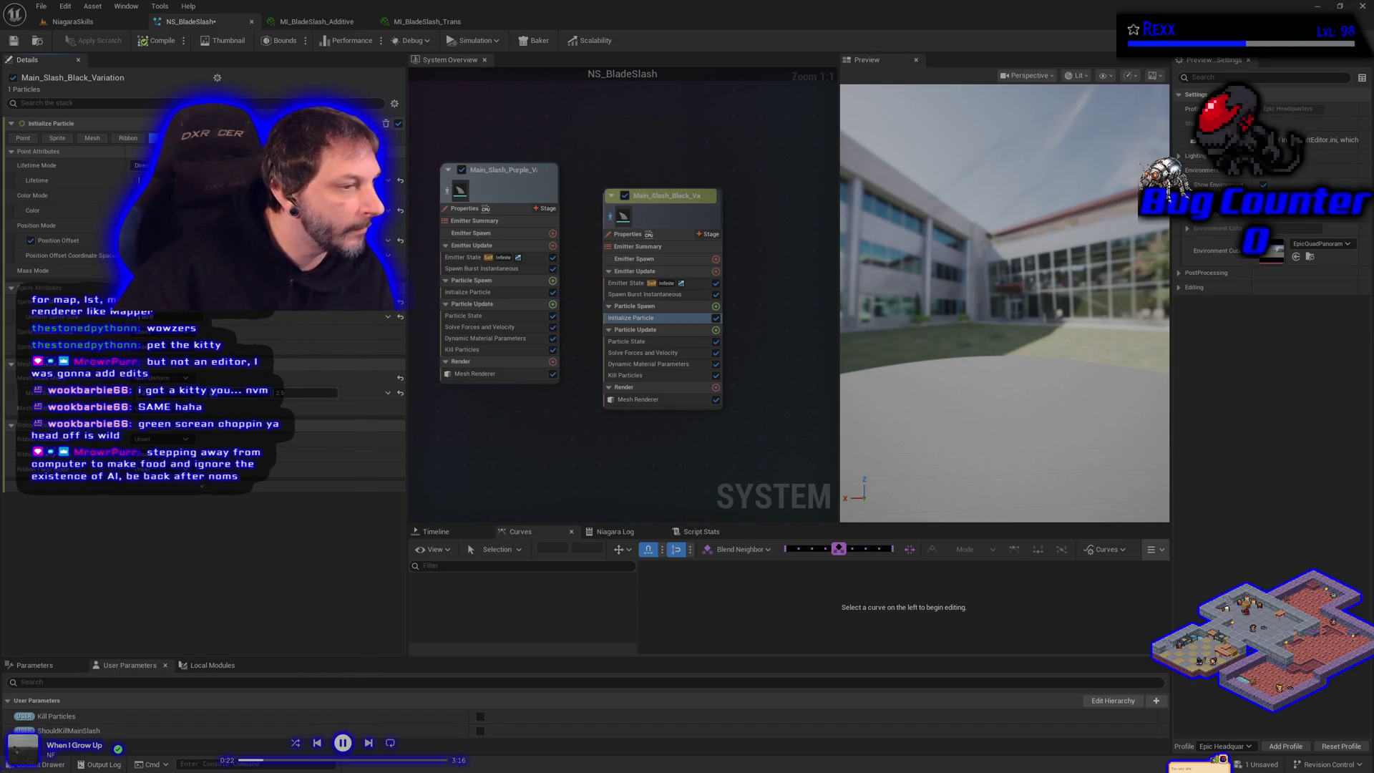
# Save NS_BladeSlash twice, checking the black emitter's Dynamic Material Parameters, then return to NiagaraSkills.
pyautogui.click(315, 393)
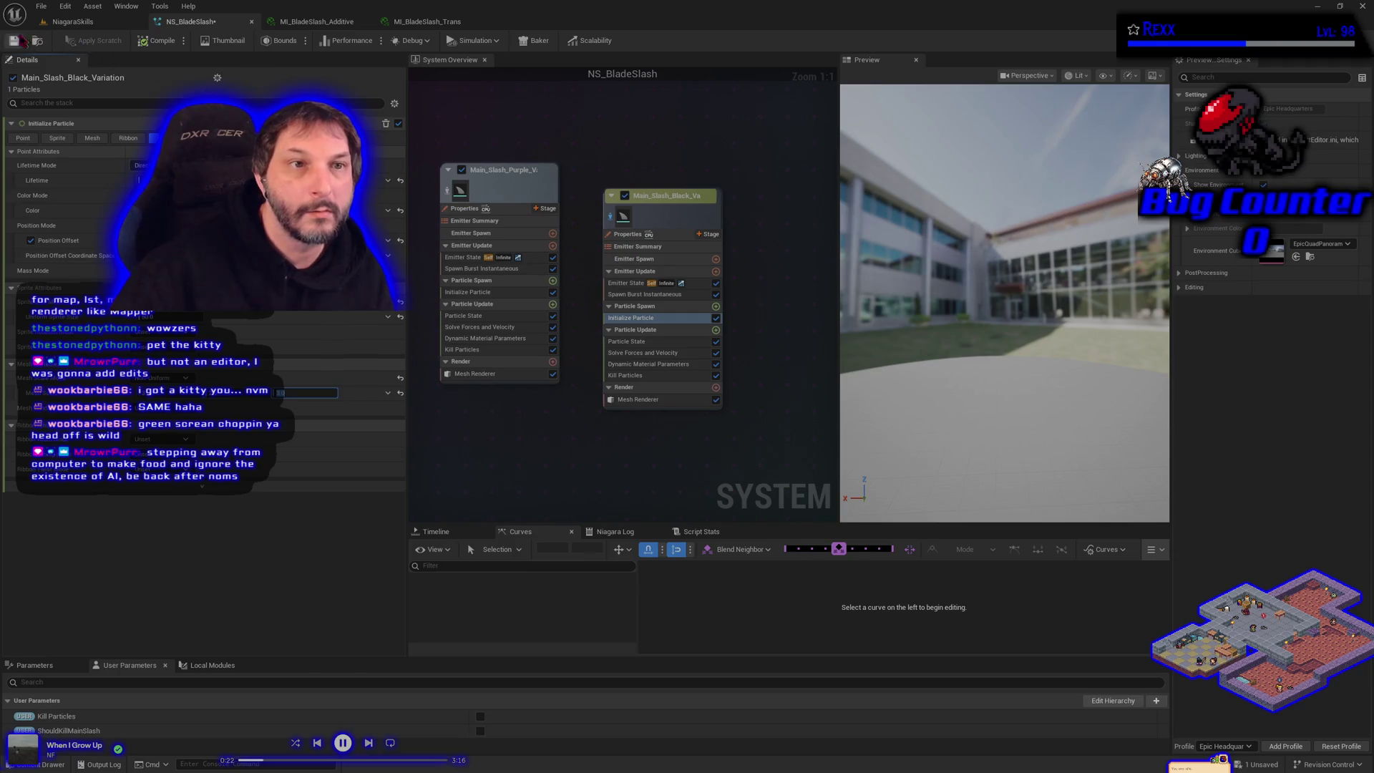
pyautogui.click(13, 41)
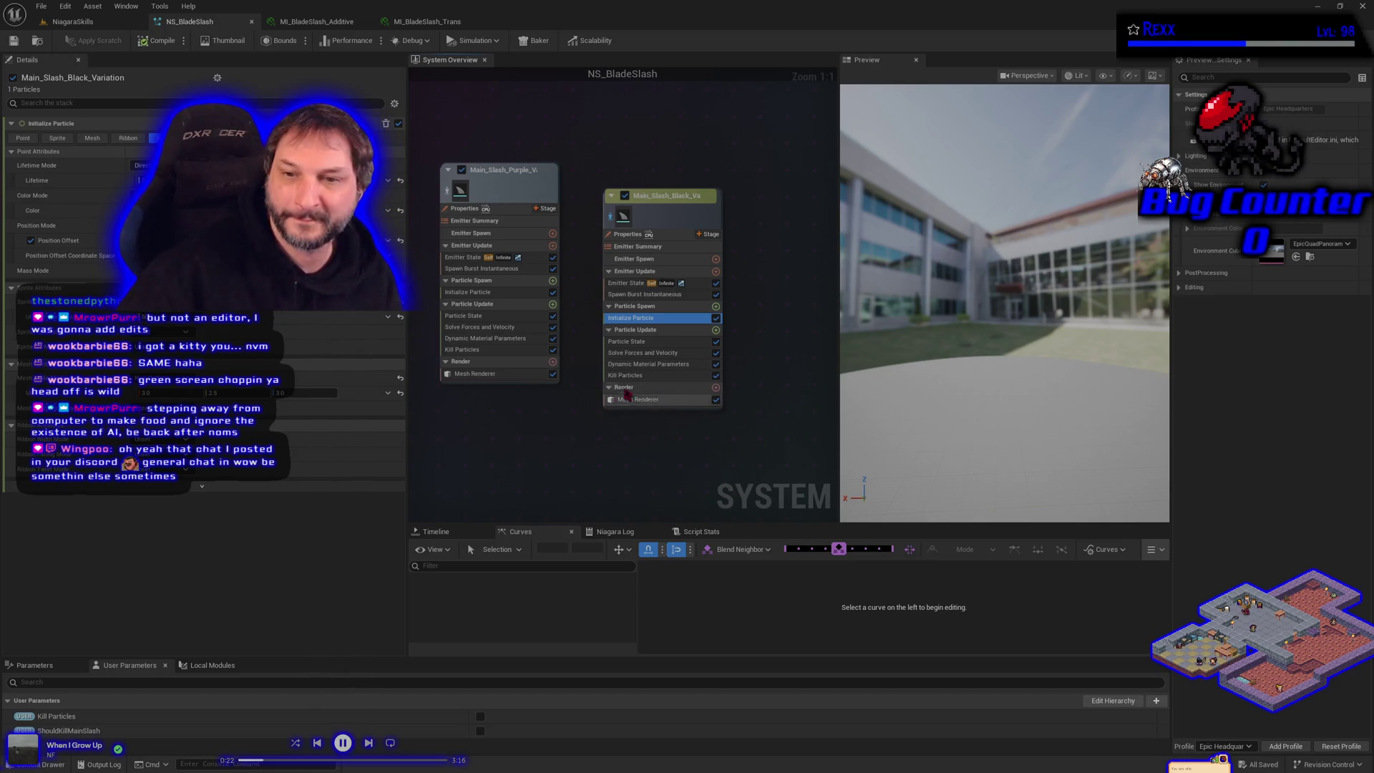
pyautogui.click(644, 365)
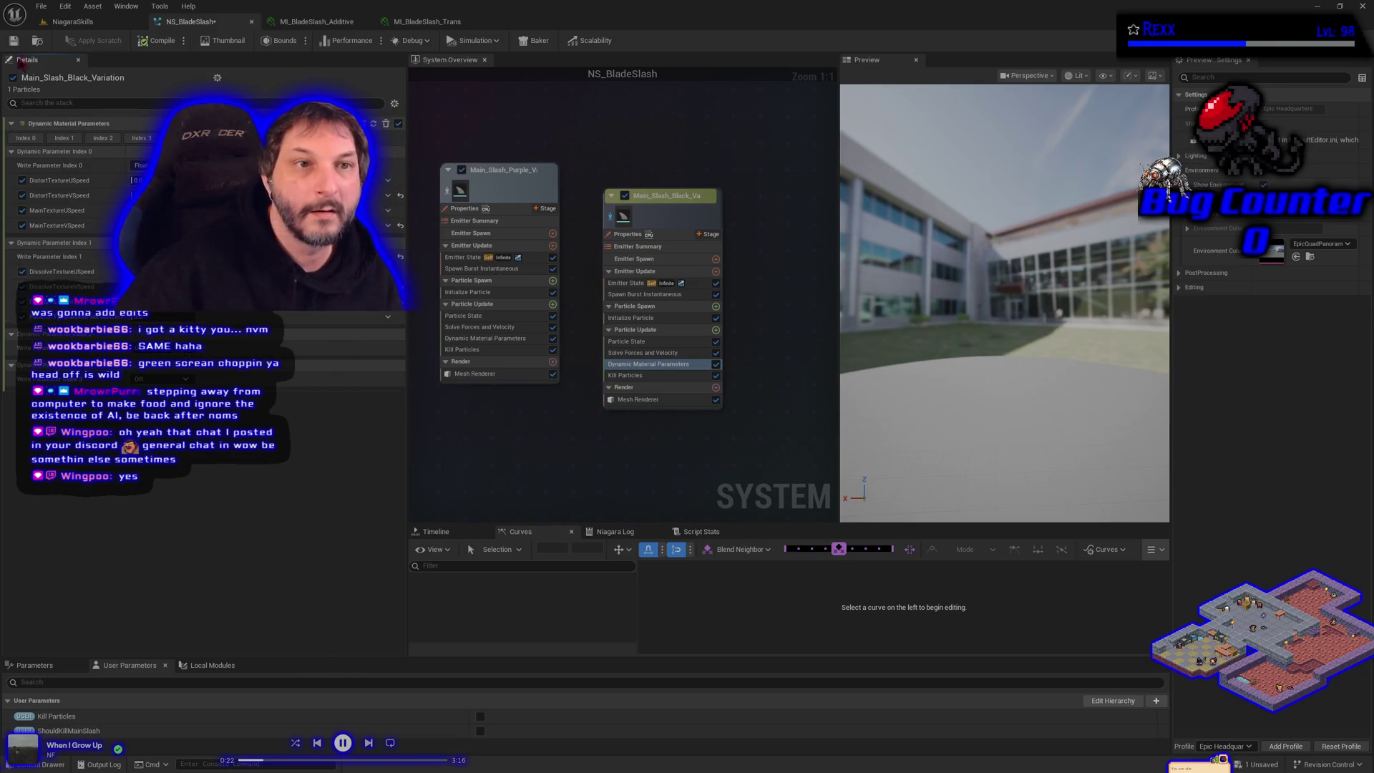
pyautogui.click(17, 43)
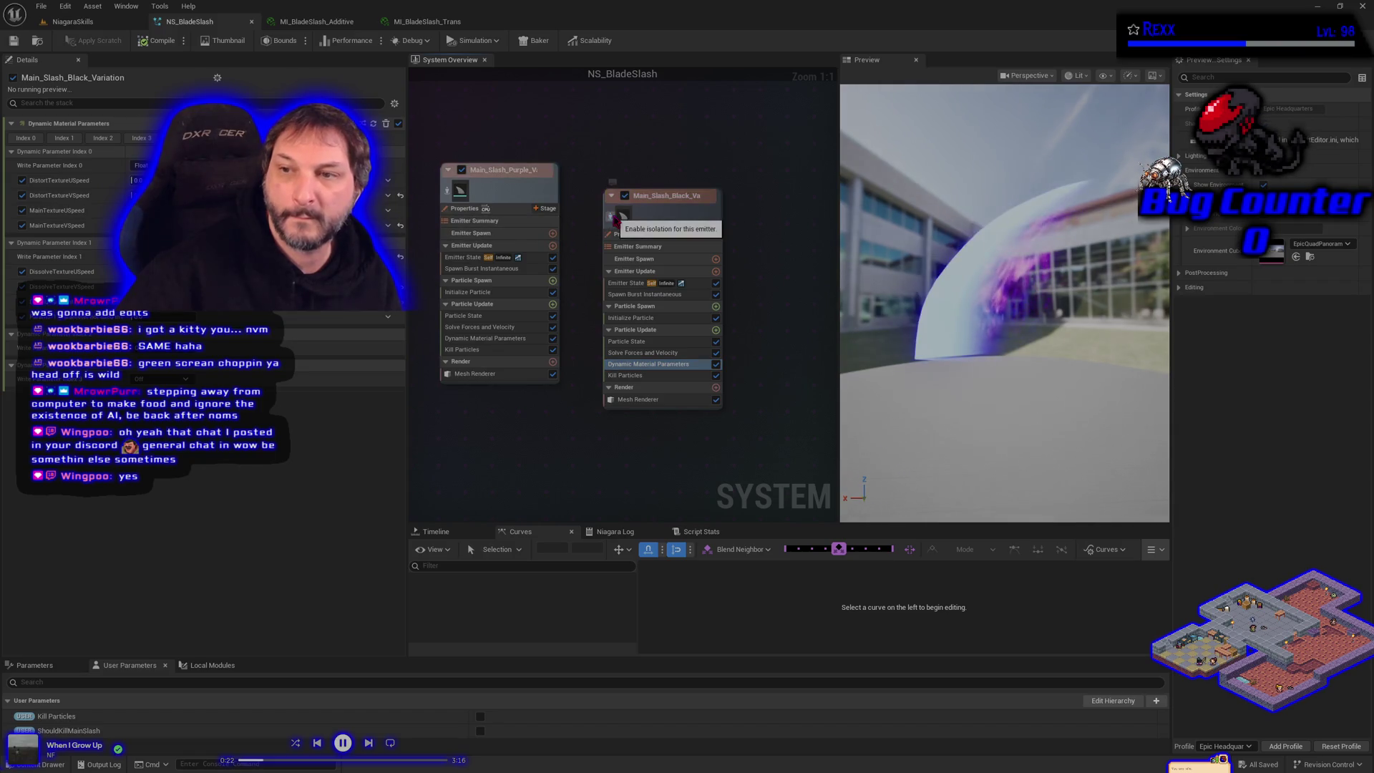
pyautogui.click(104, 23)
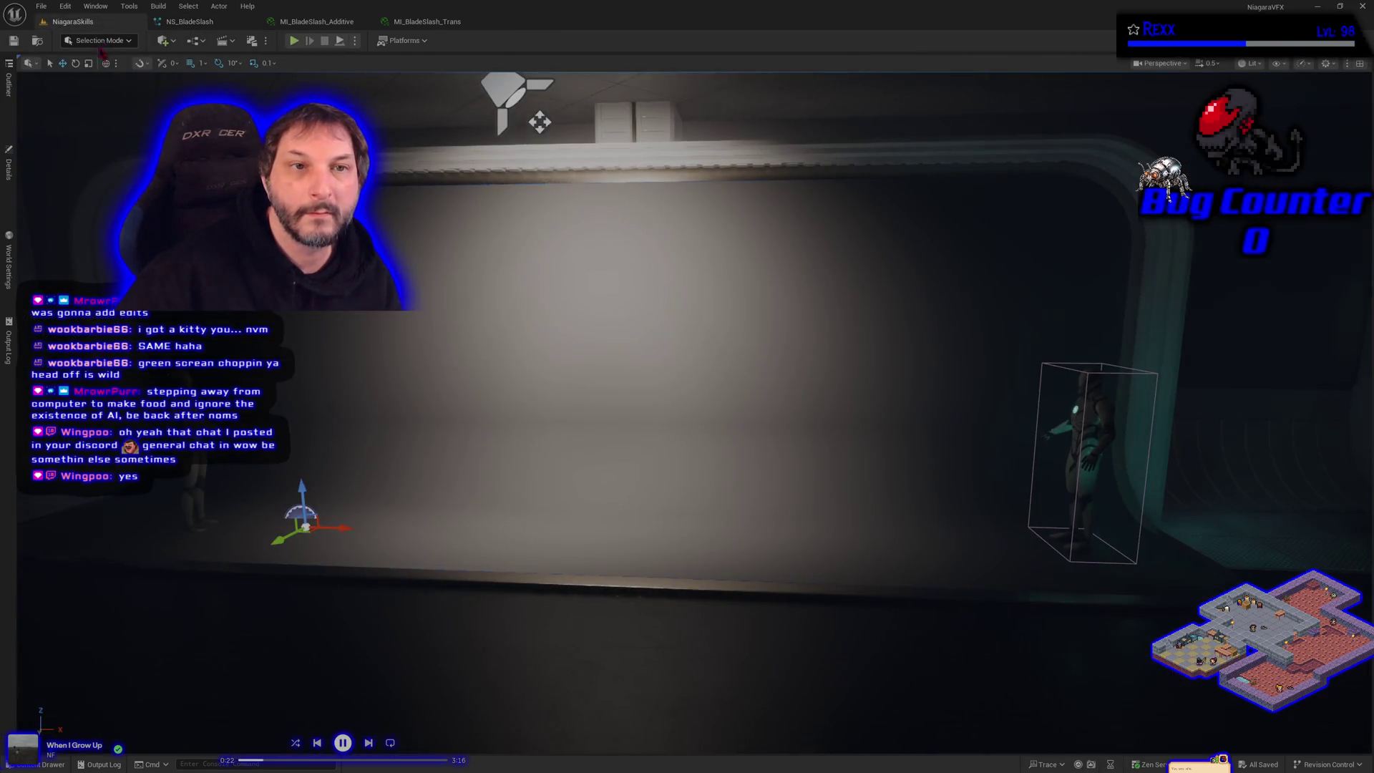
pyautogui.click(294, 42)
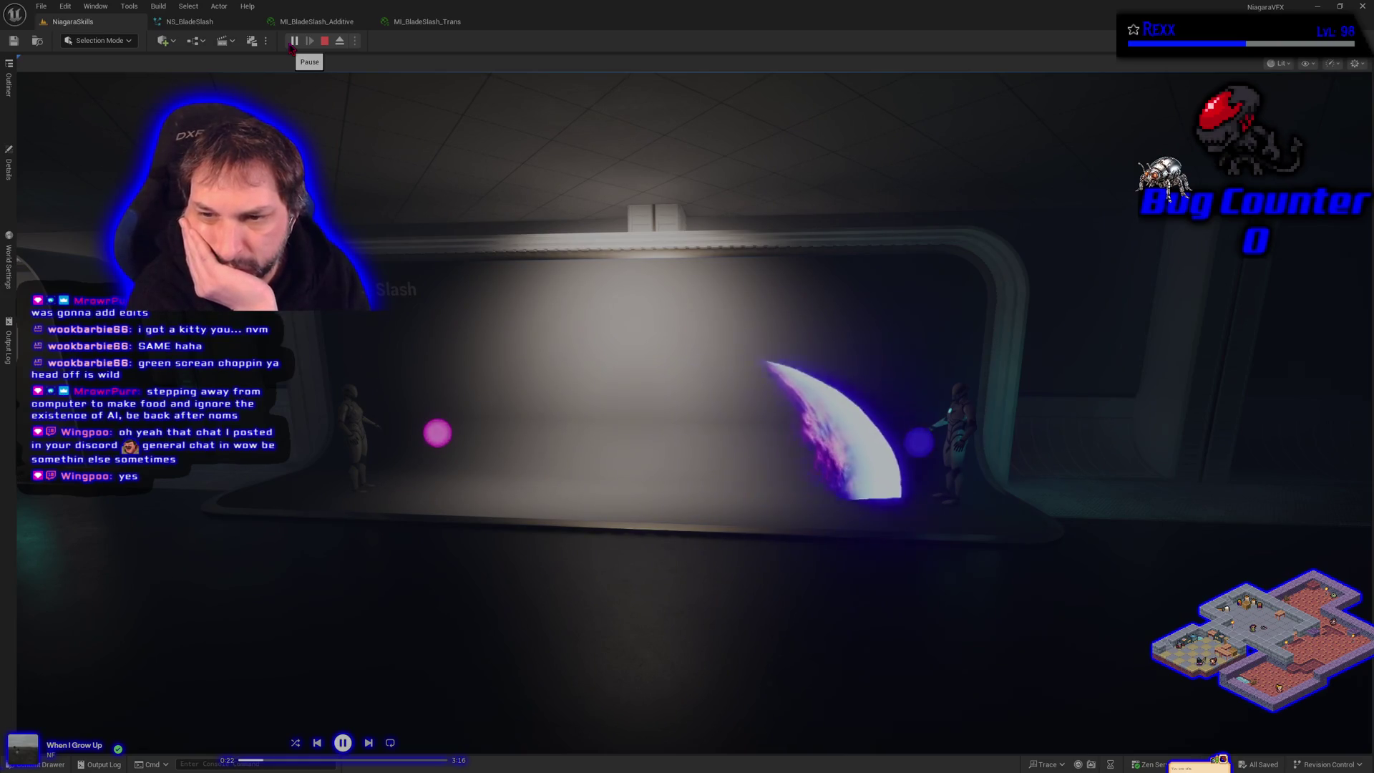
pyautogui.click(501, 286)
pyautogui.press('w')
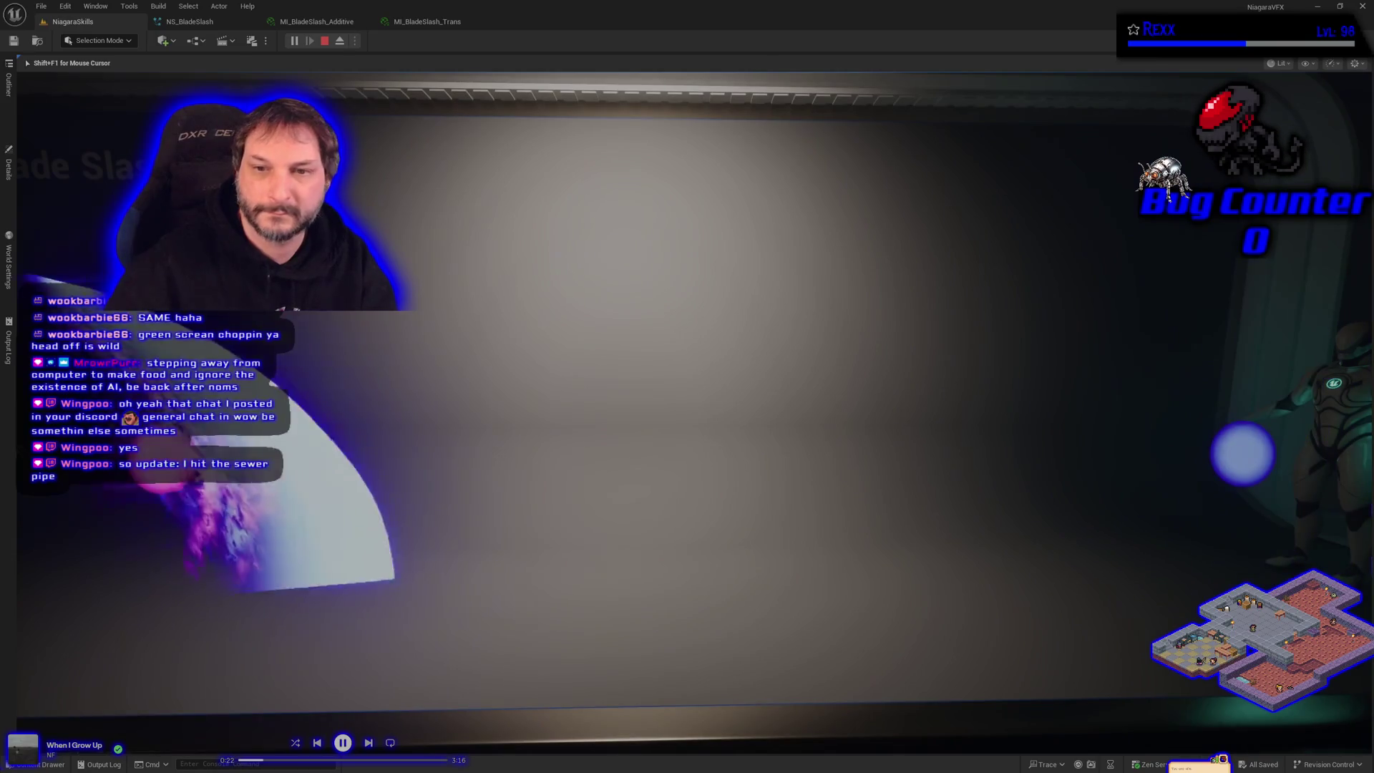
pyautogui.press('Escape')
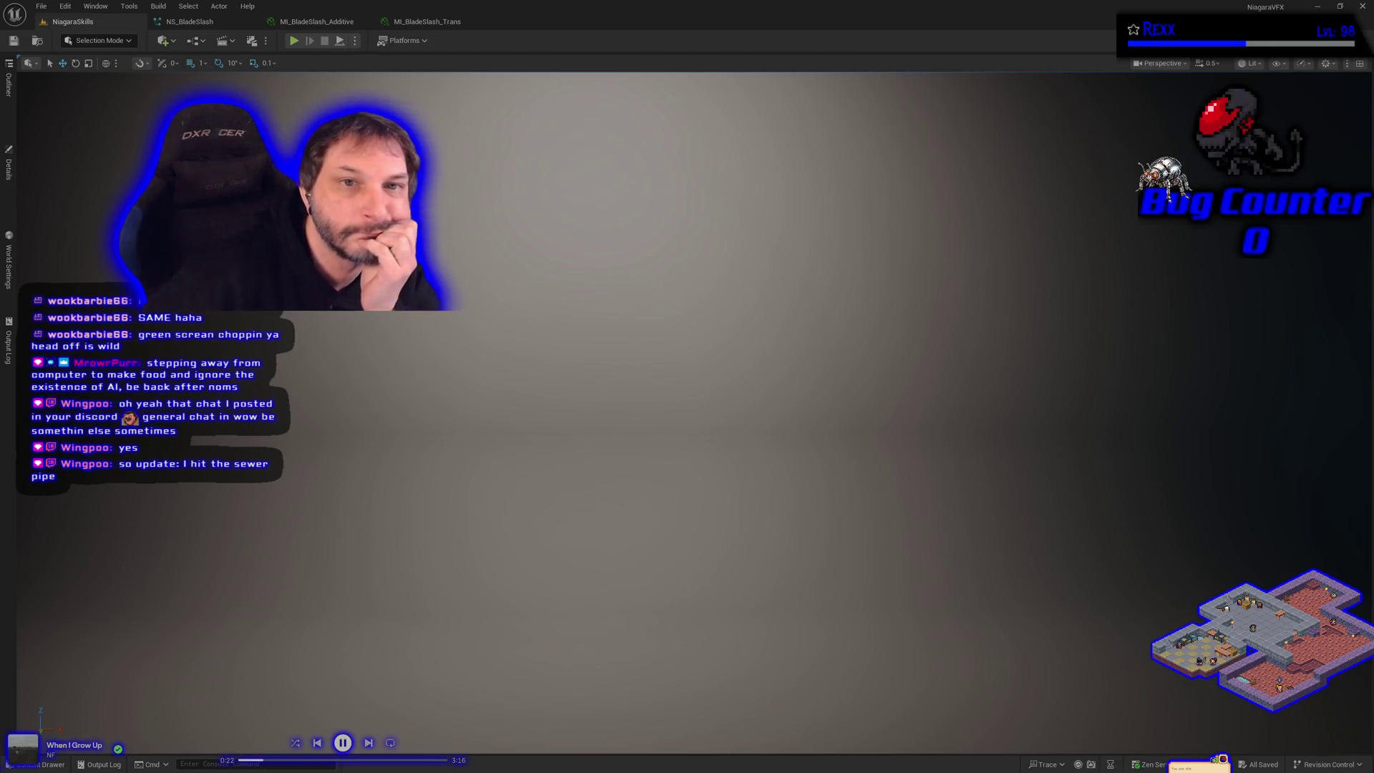
pyautogui.hotkey('alt', 'p')
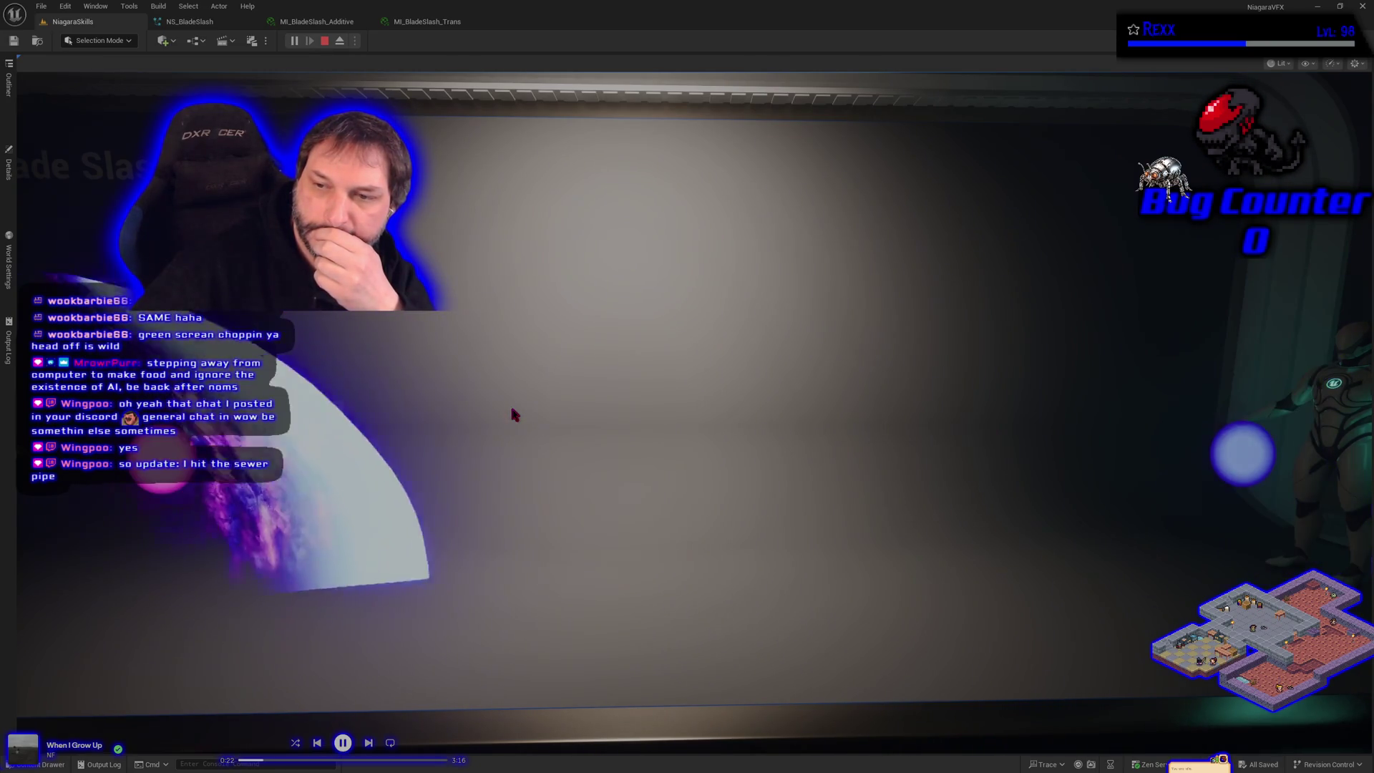
pyautogui.click(324, 41)
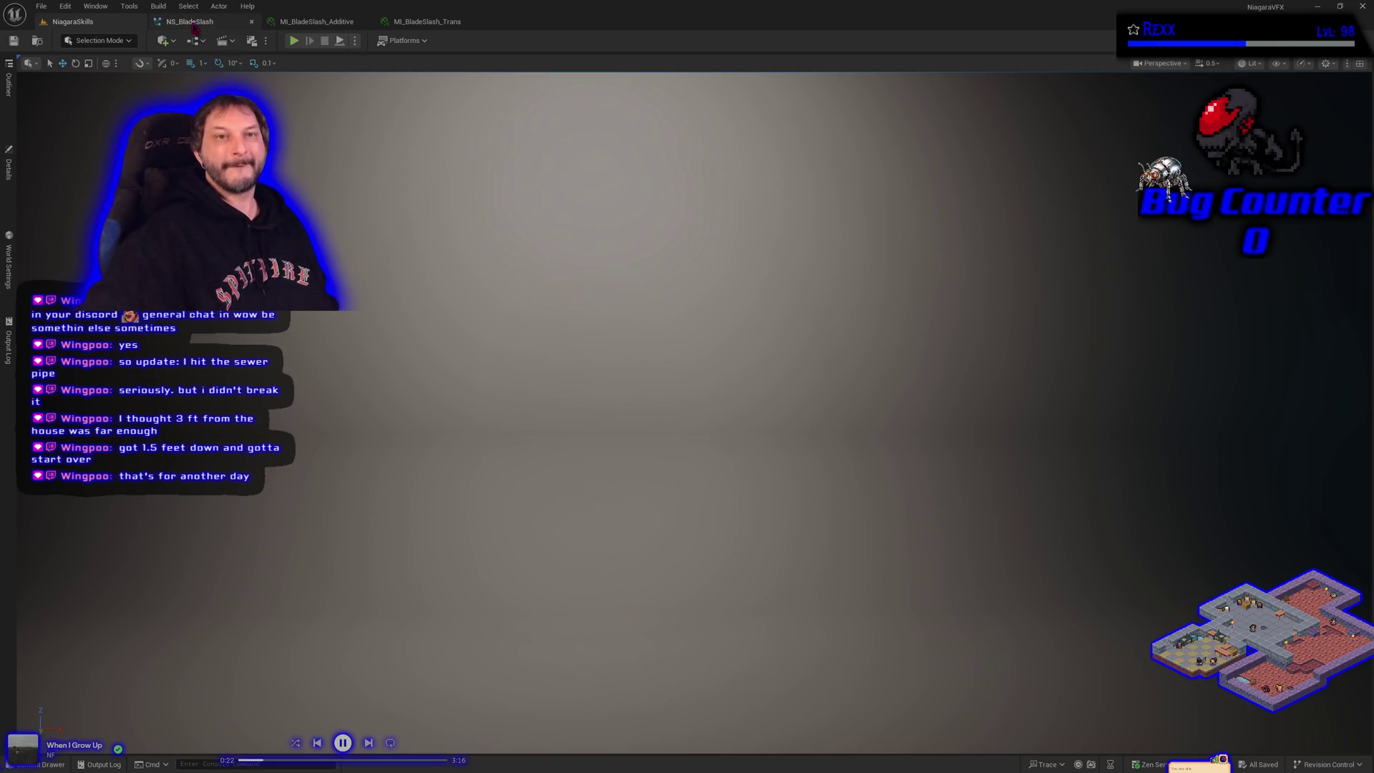
# Save the MI_BladeSlash_Trans material instance with Ctrl+S, then return to NS_BladeSlash.
pyautogui.click(416, 25)
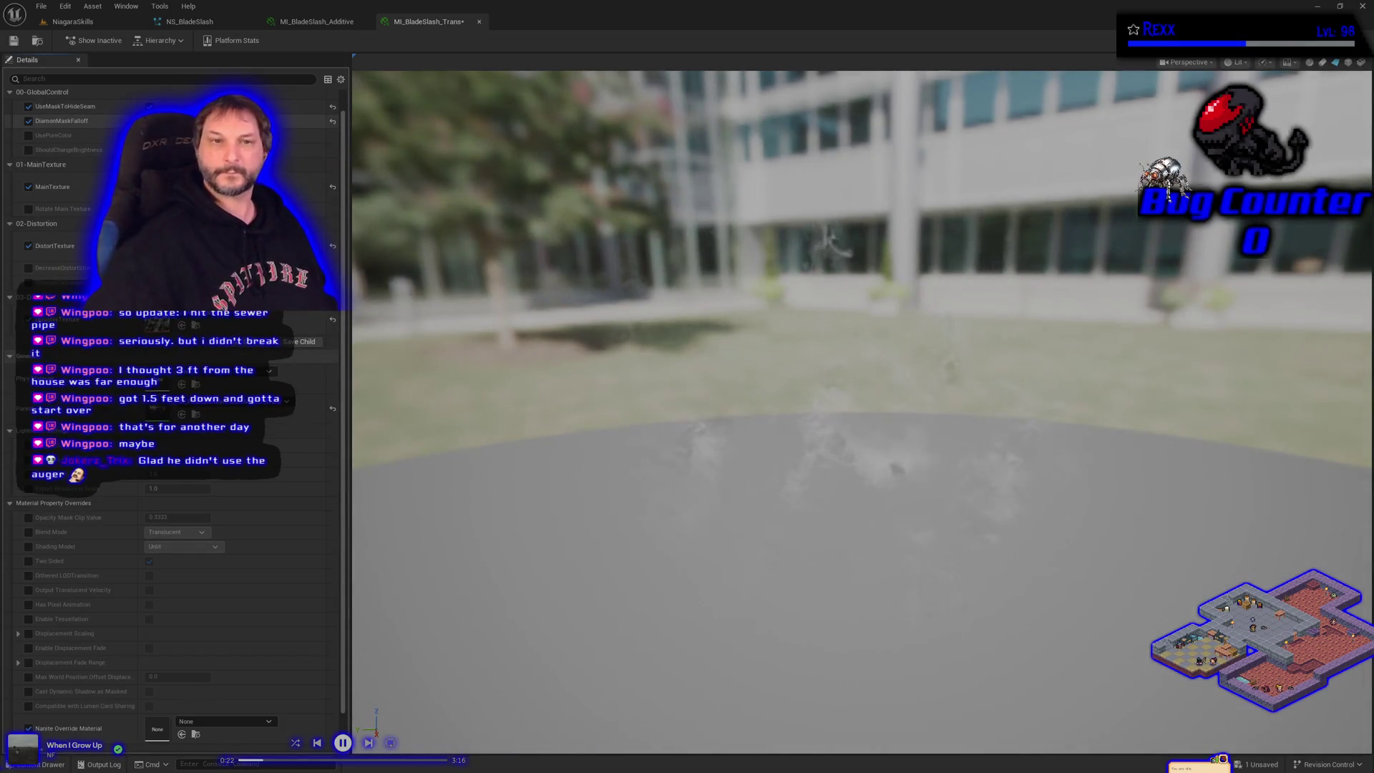
pyautogui.hotkey('ctrl', 's')
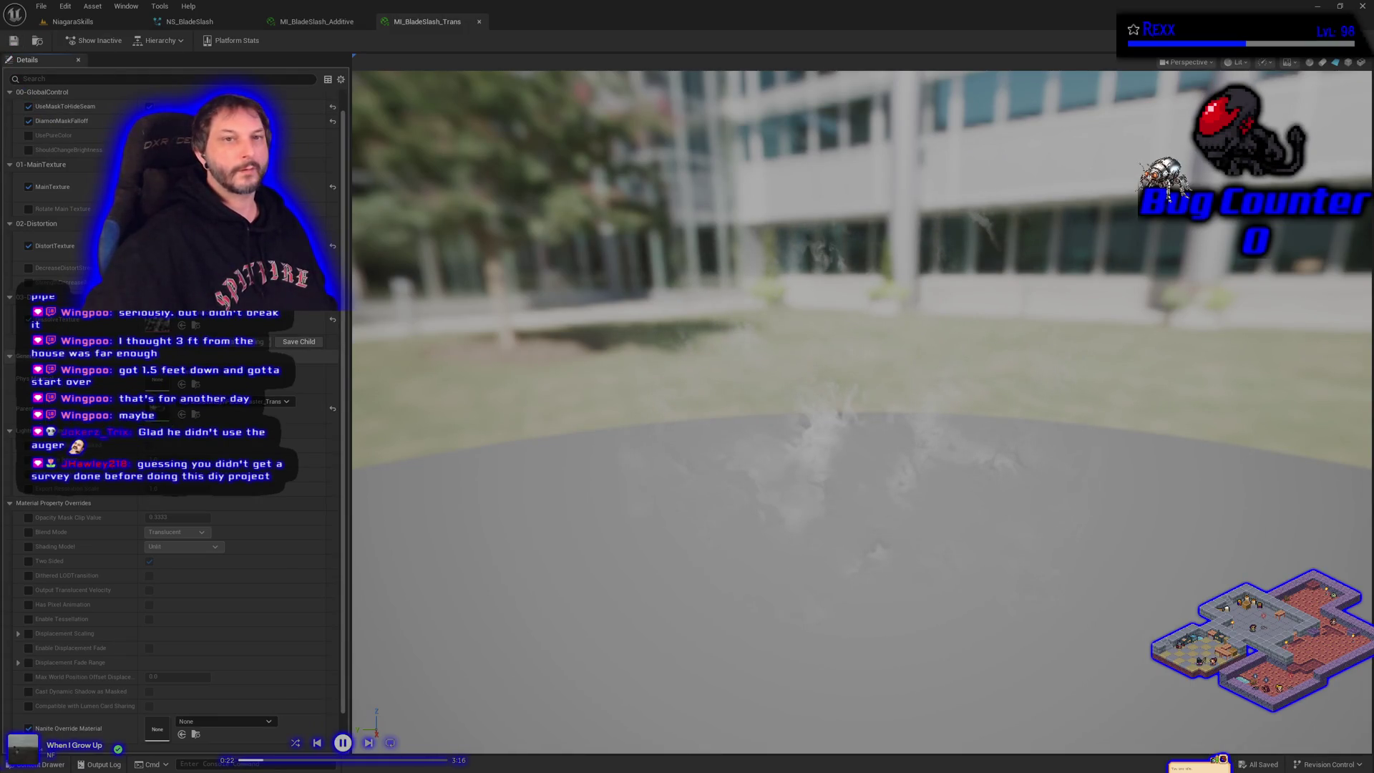
pyautogui.click(189, 21)
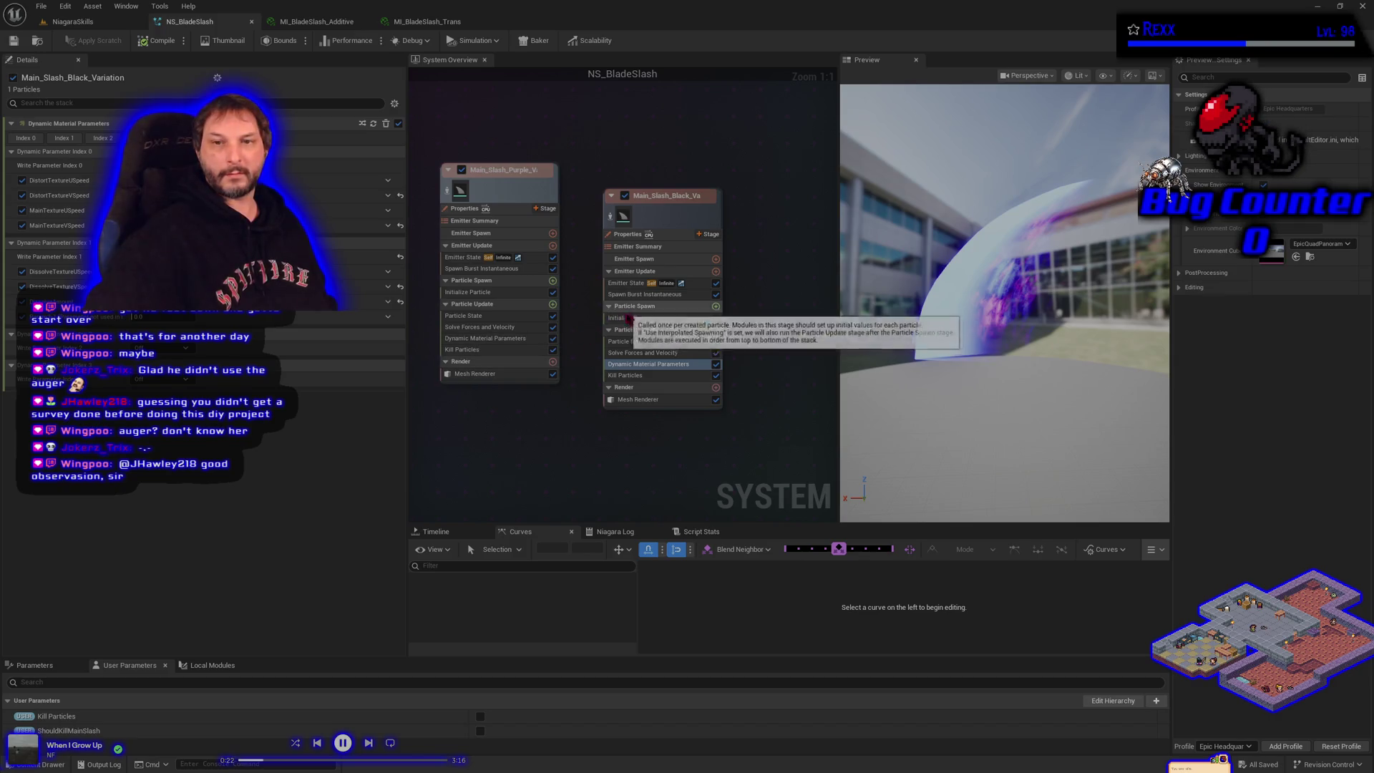
# Set the black emitter's Initialize Particle mesh scale to 2, with Z at 2.5.
pyautogui.click(628, 318)
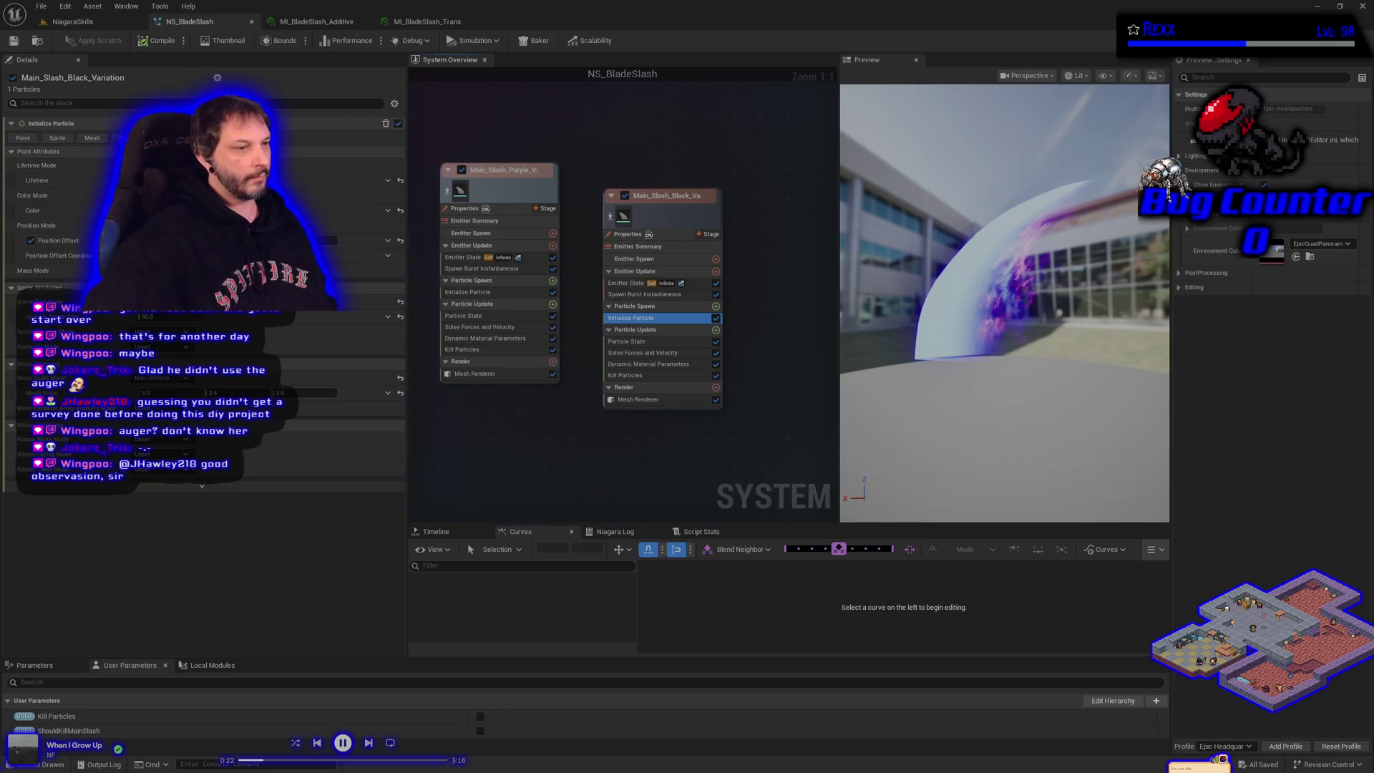
pyautogui.click(147, 393)
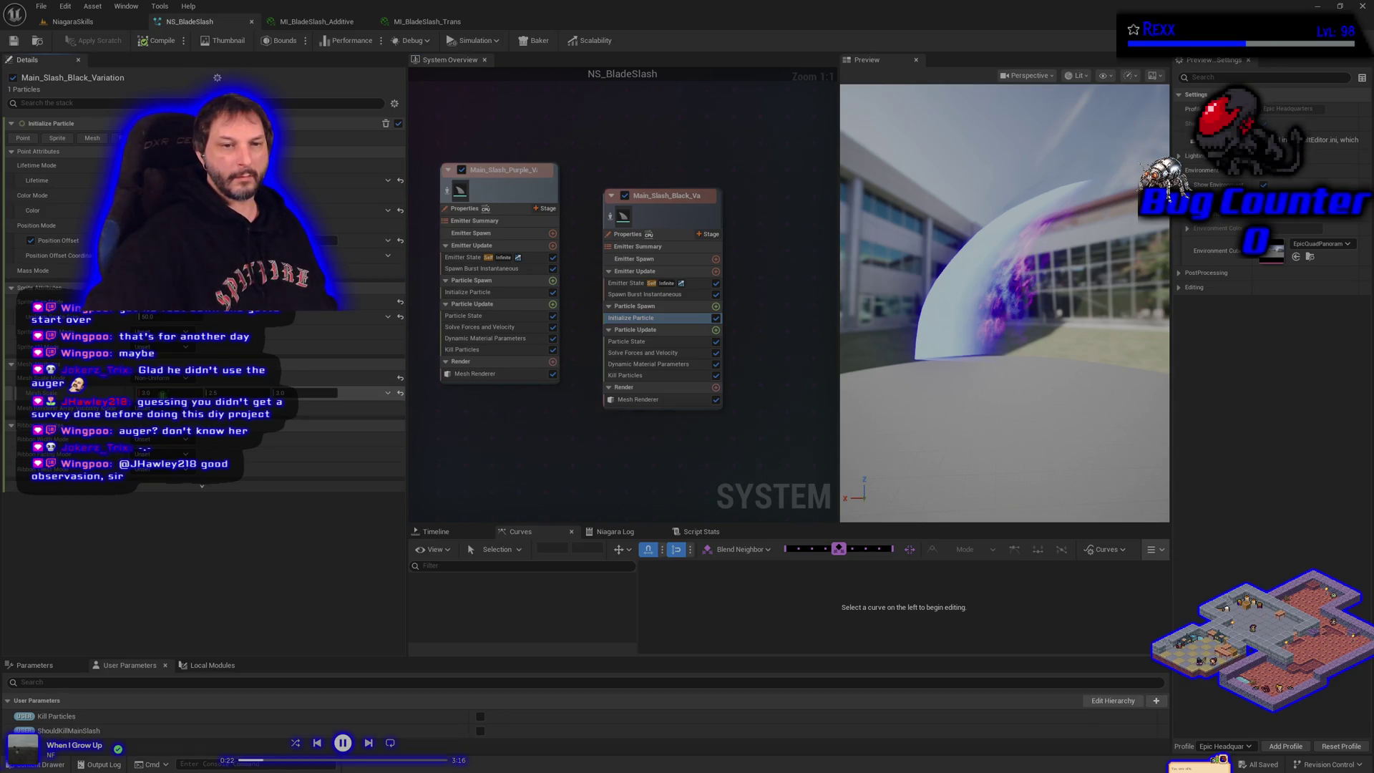
pyautogui.write('2')
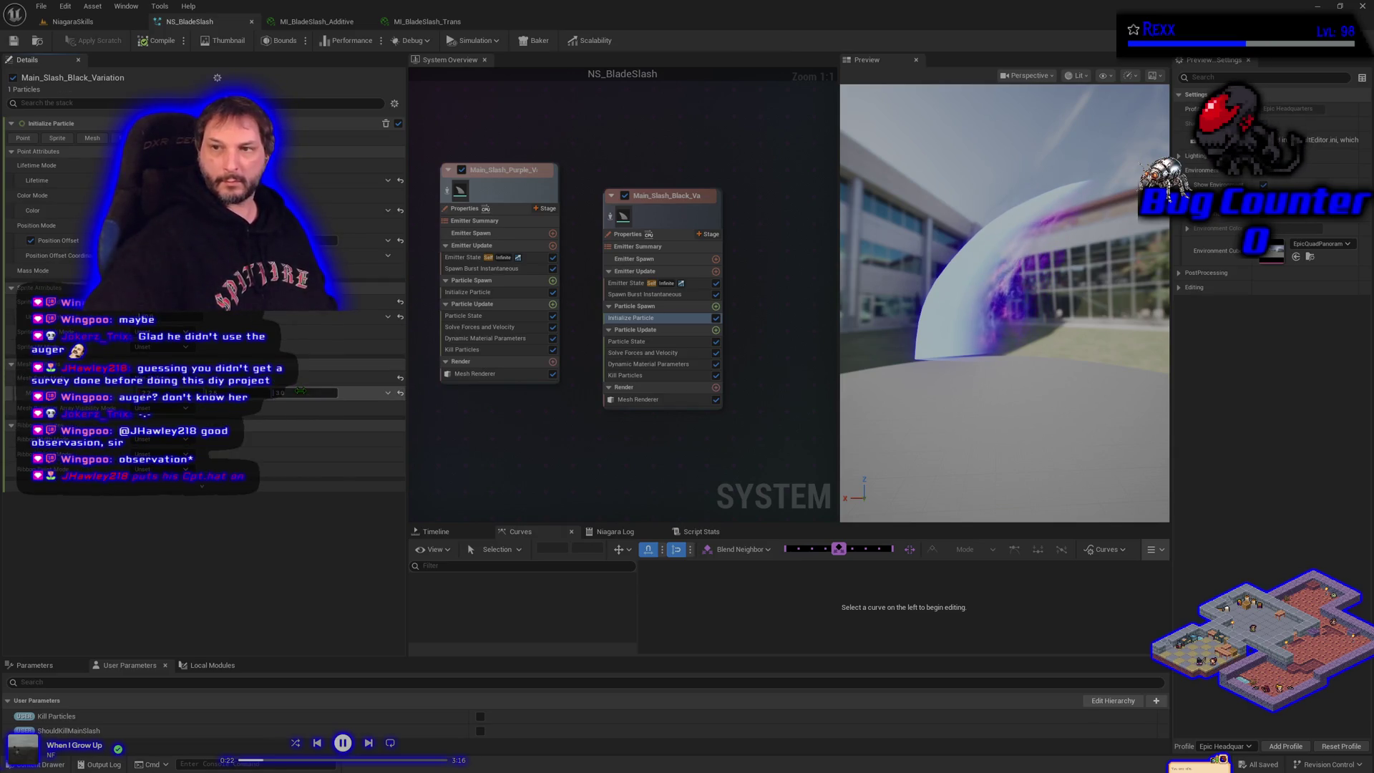
pyautogui.click(300, 392)
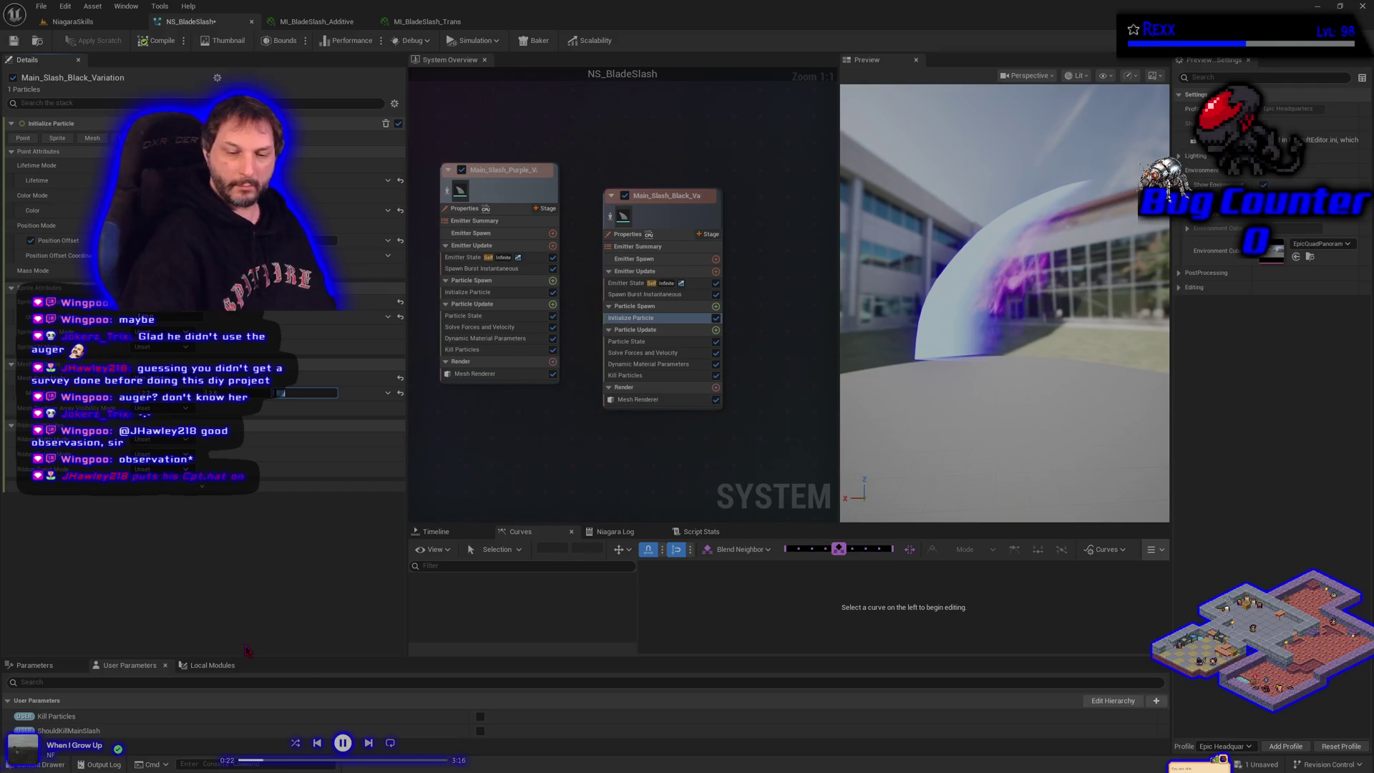
pyautogui.write('2.5')
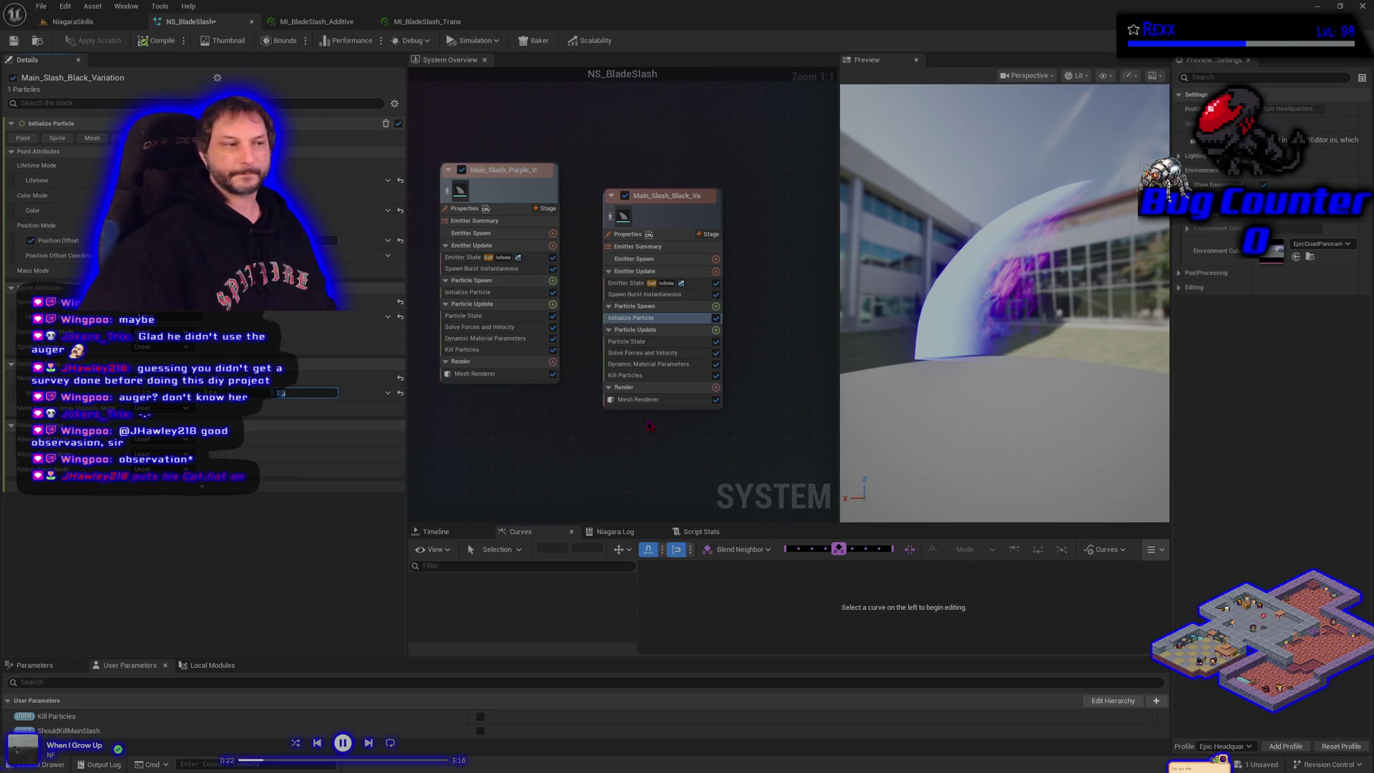
# Check its Dynamic Material Parameters, then select Position Offset in Initialize Particle.
pyautogui.click(648, 364)
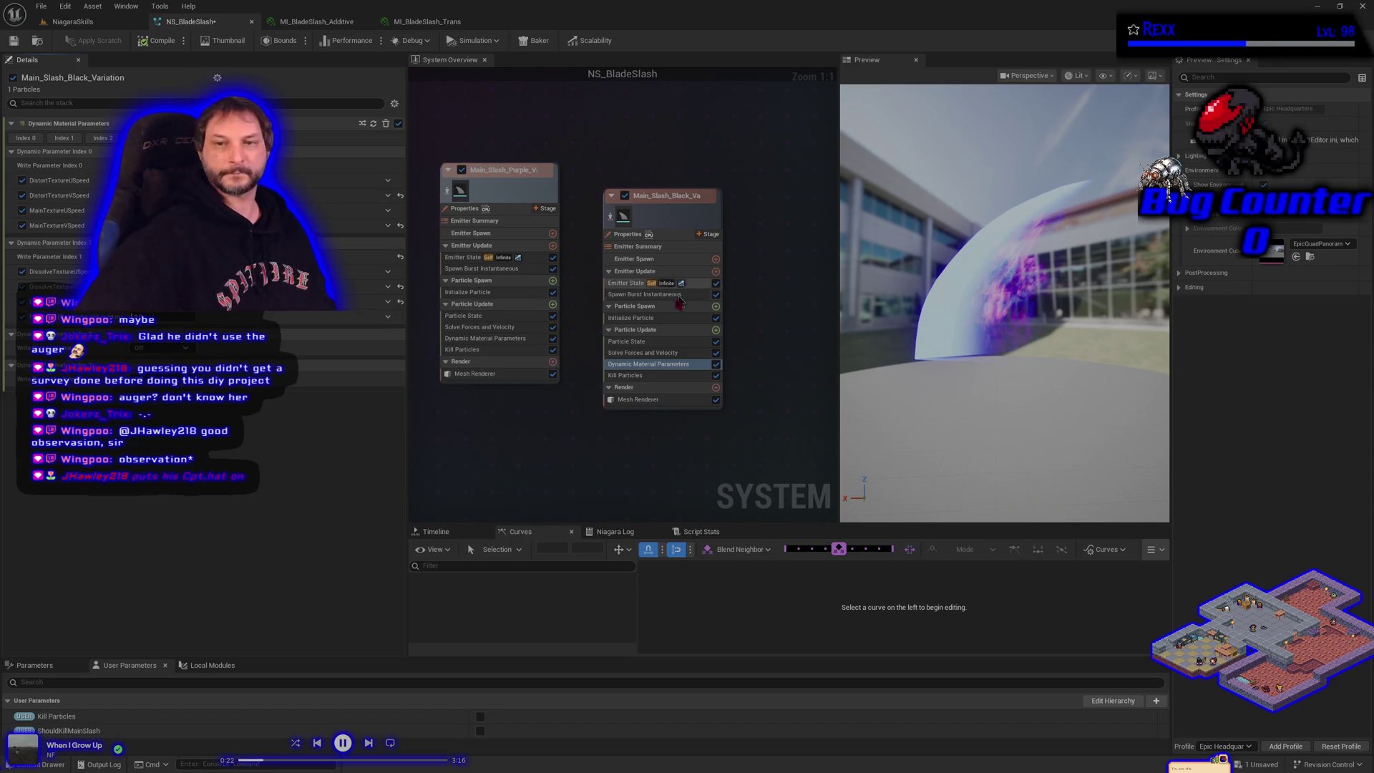
pyautogui.click(630, 318)
pyautogui.moveTo(286, 406)
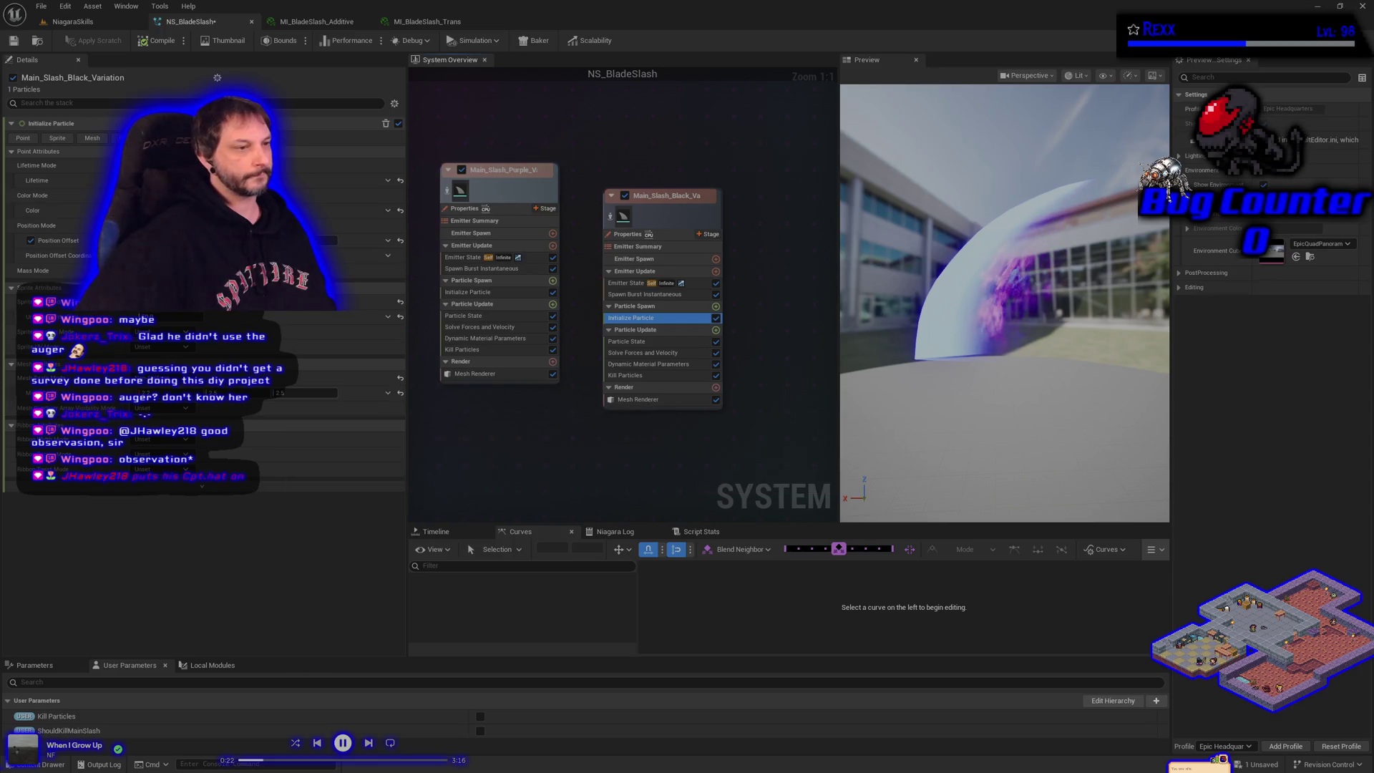
pyautogui.click(301, 393)
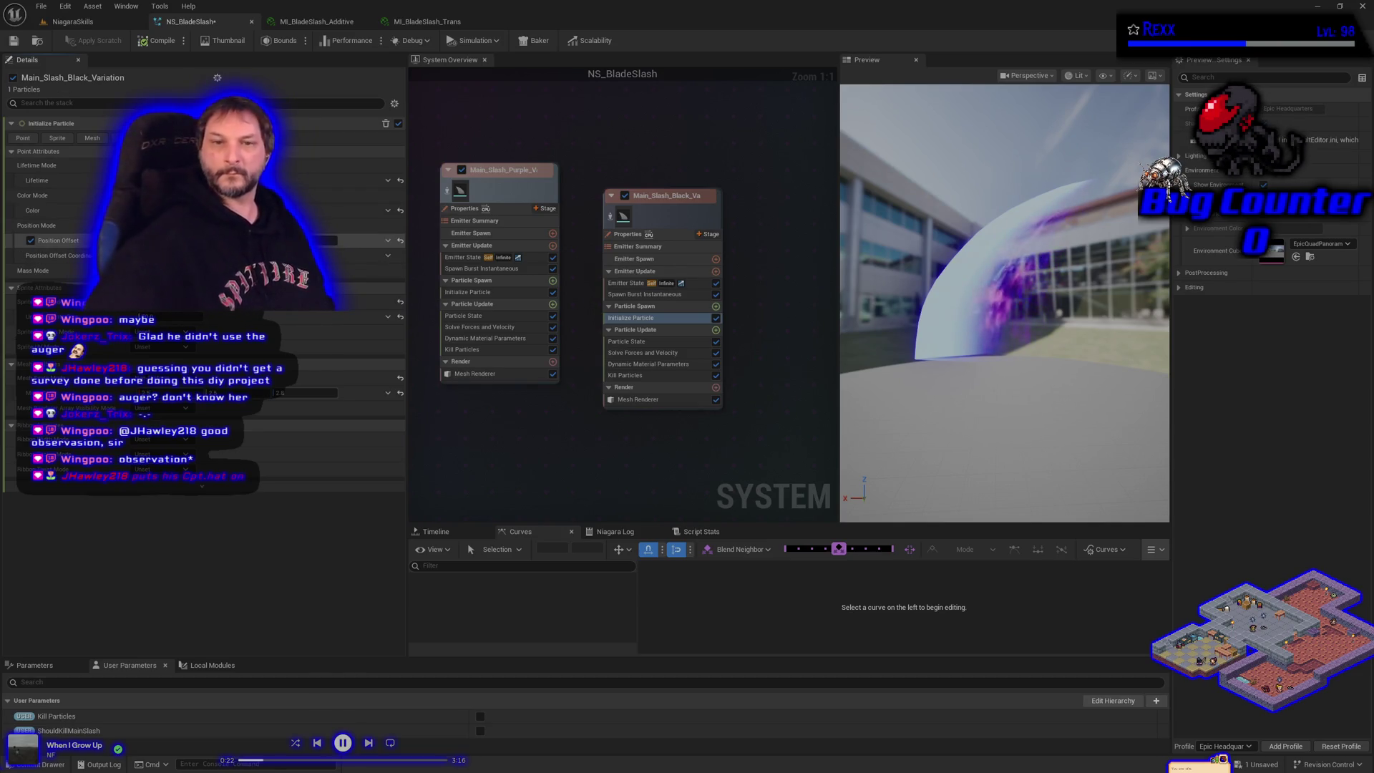
# Save NS_BladeSlash, toggle isolation of the black emitter off again, and show its Dynamic Material Parameters.
pyautogui.click(21, 43)
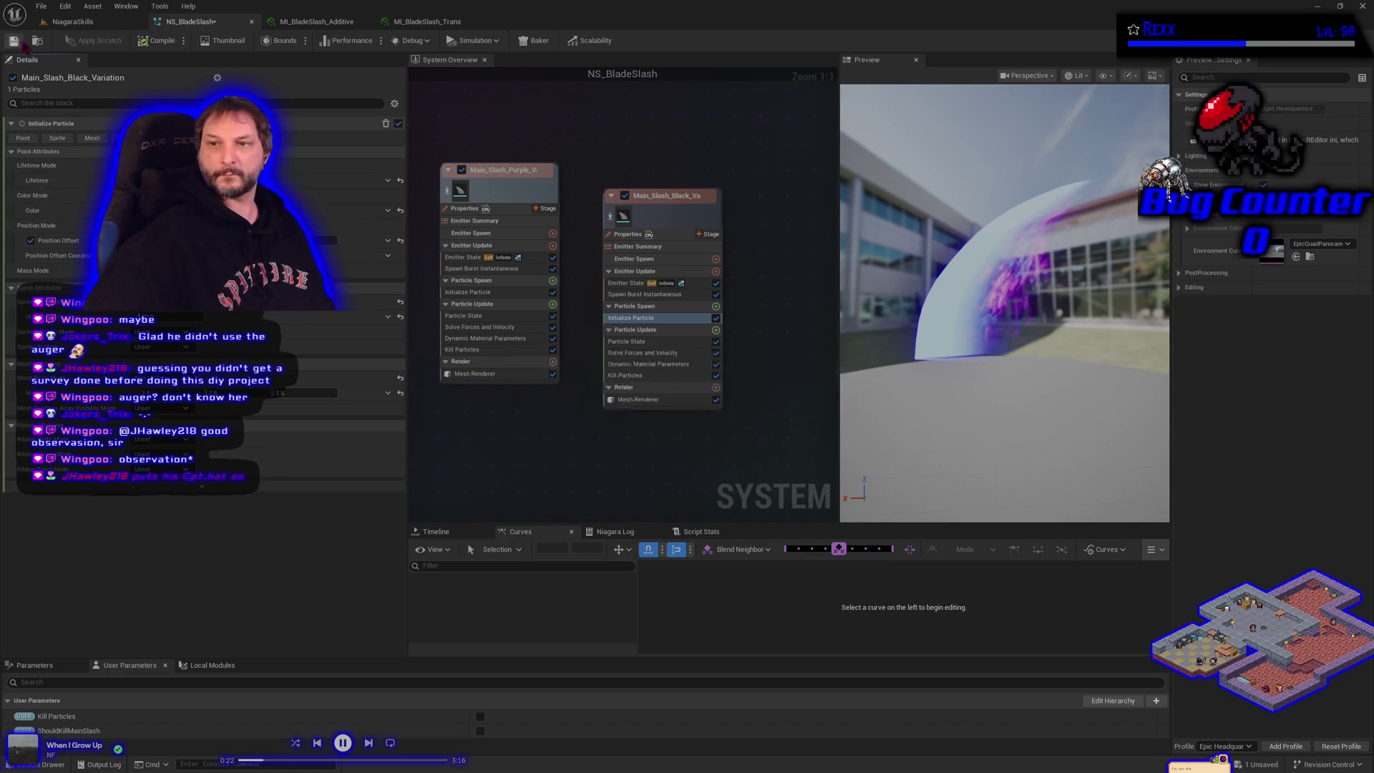
pyautogui.click(611, 217)
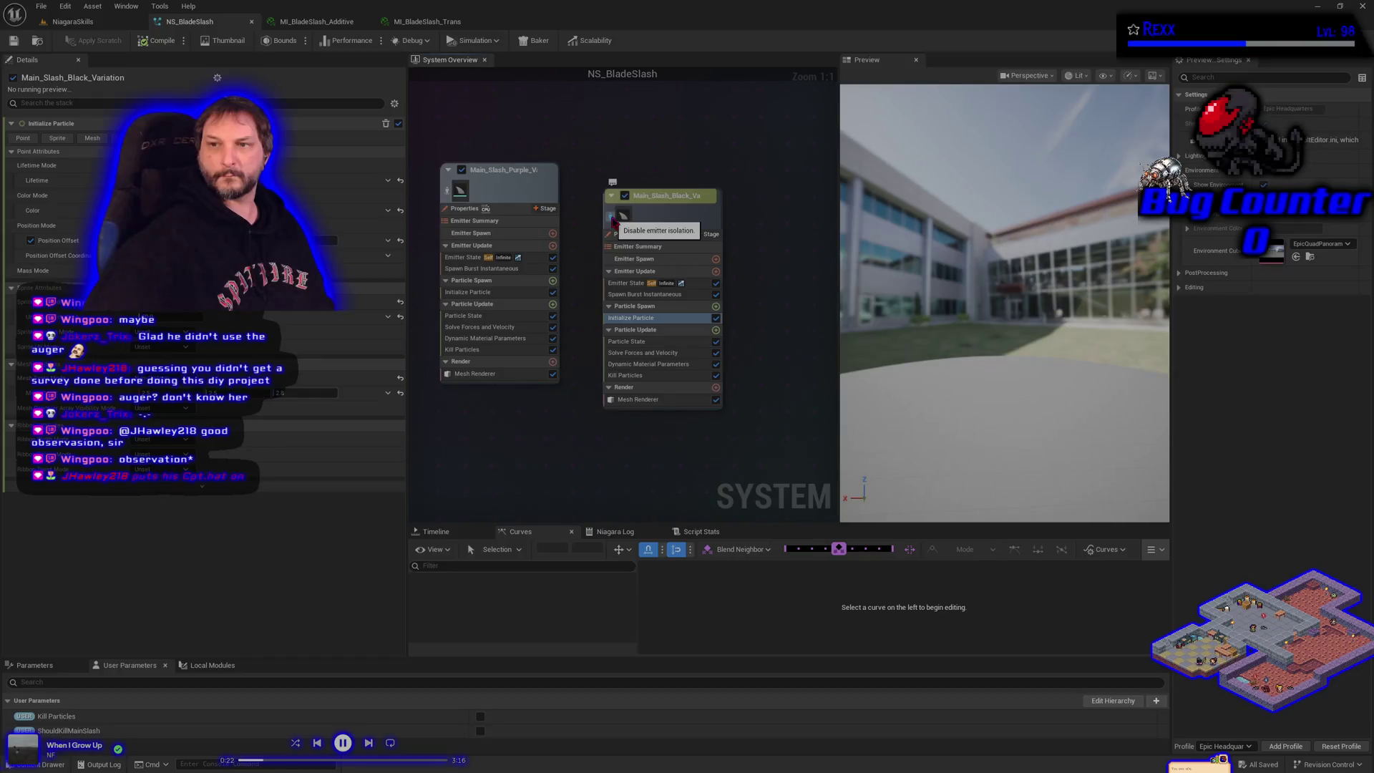
pyautogui.click(613, 218)
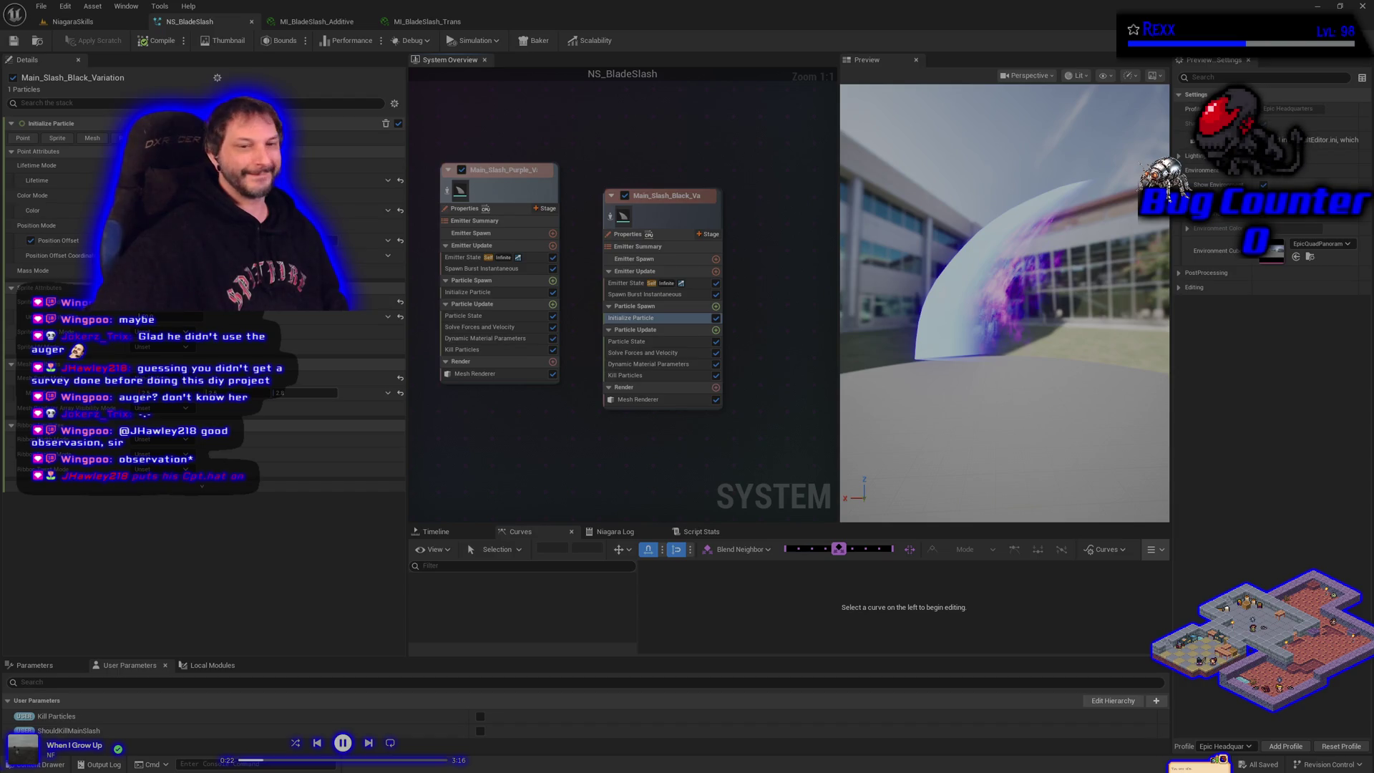
pyautogui.click(612, 366)
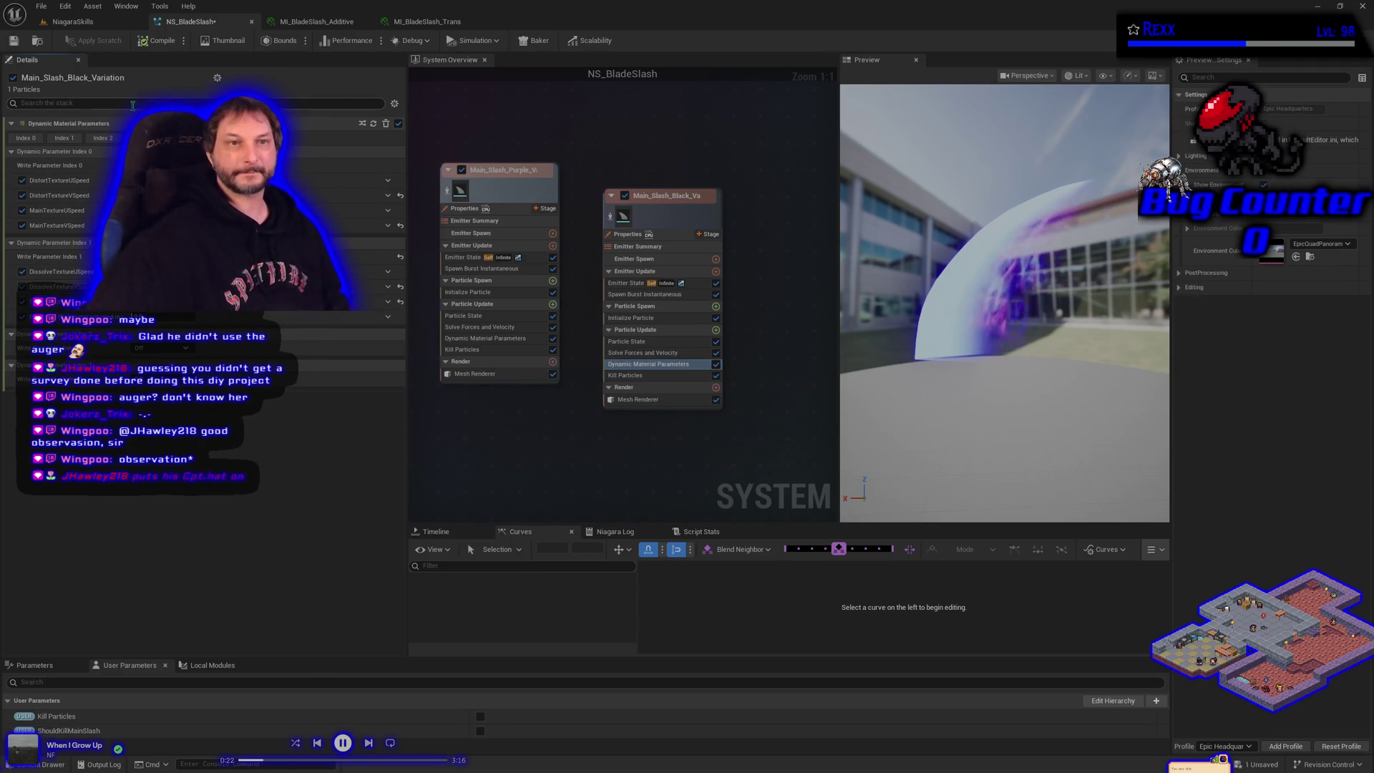
# Save NS_BladeSlash and orbit the preview to view the slash from another angle.
pyautogui.click(11, 41)
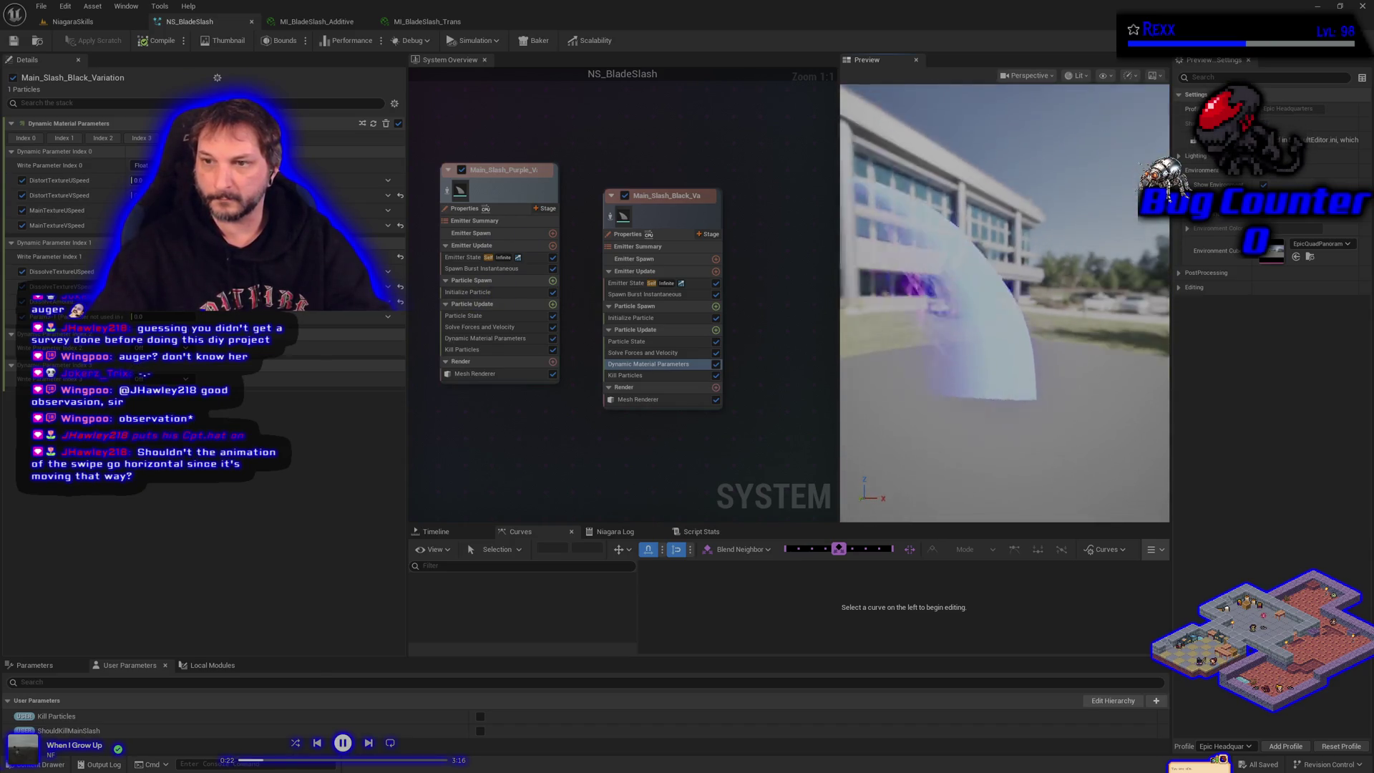
pyautogui.moveTo(902, 358)
pyautogui.mouseDown()
pyautogui.moveTo(841, 360)
pyautogui.moveTo(901, 365)
pyautogui.mouseUp()
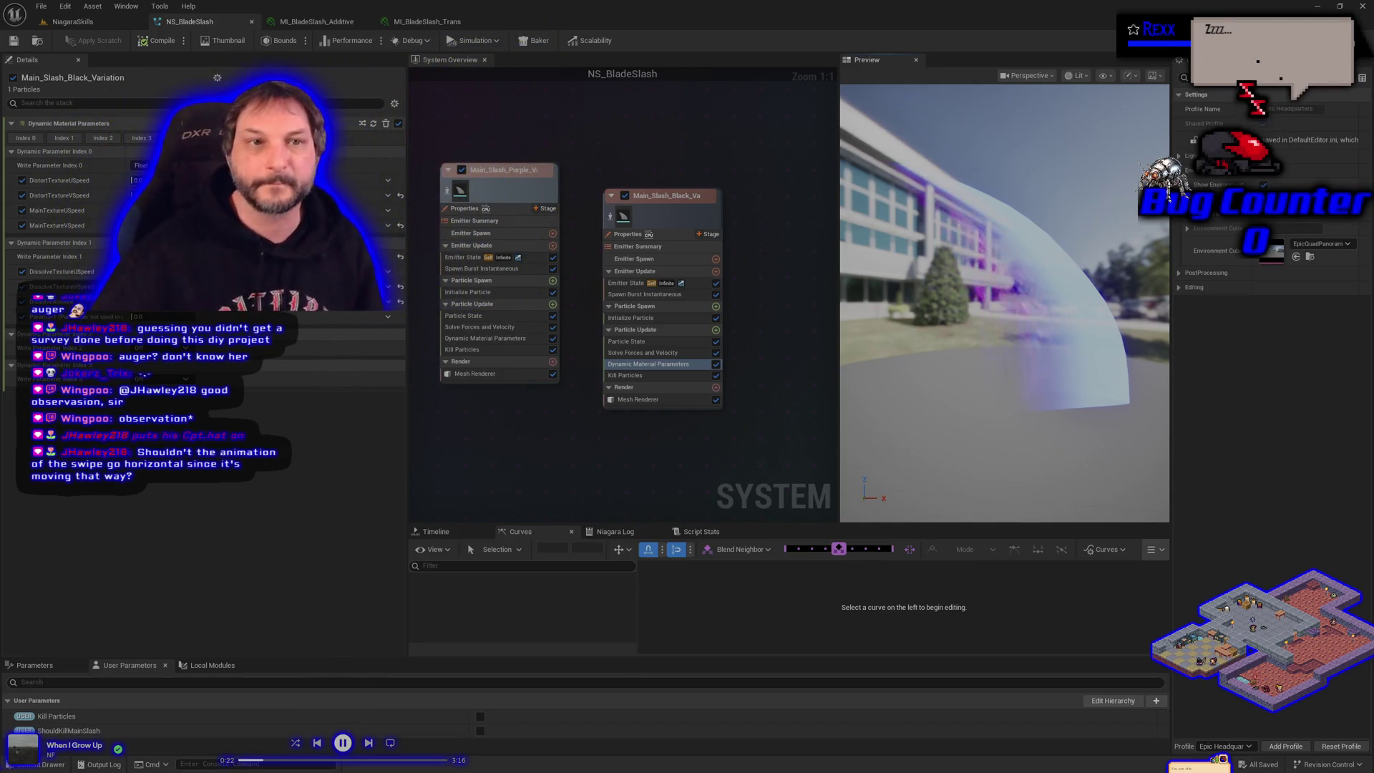
# Play-test the slash in the NiagaraSkills level, then go back to the NS_BladeSlash editor.
pyautogui.click(99, 22)
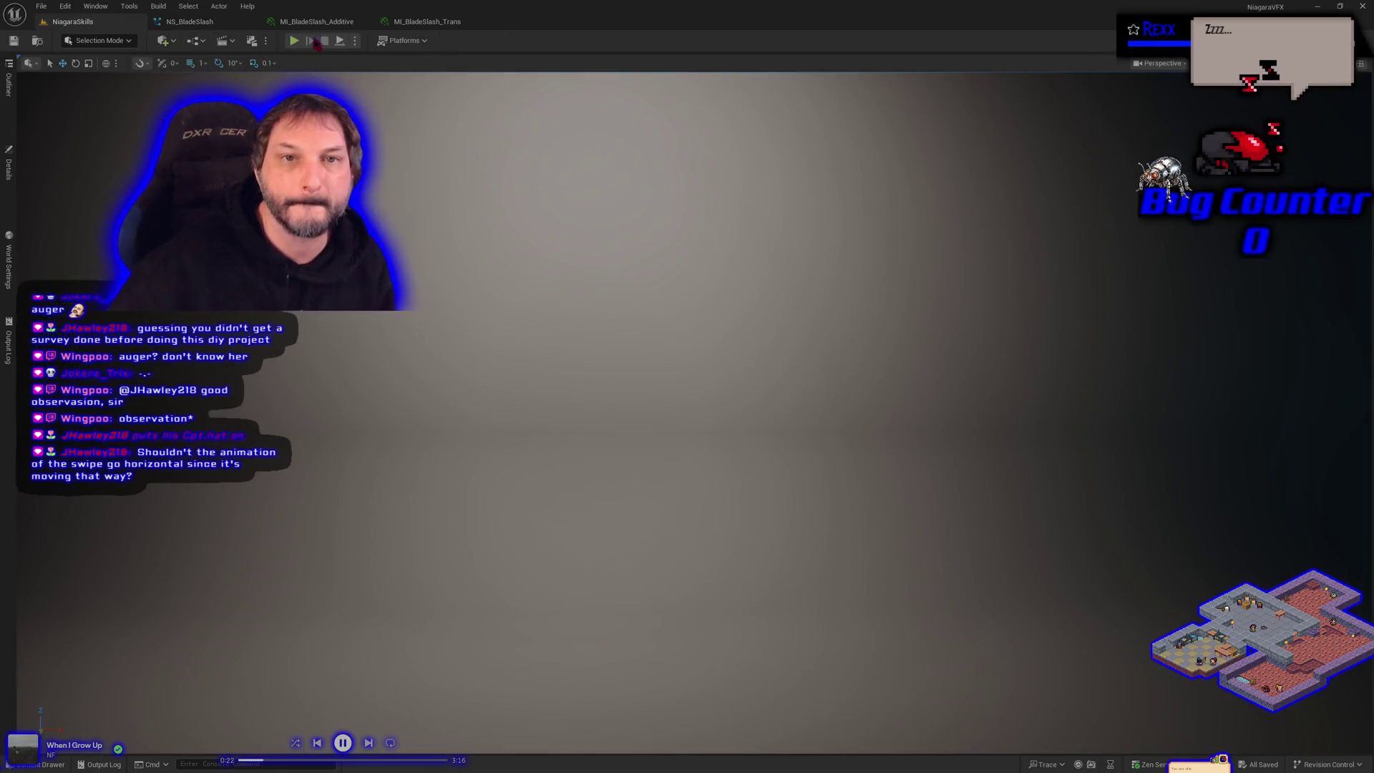
pyautogui.click(295, 41)
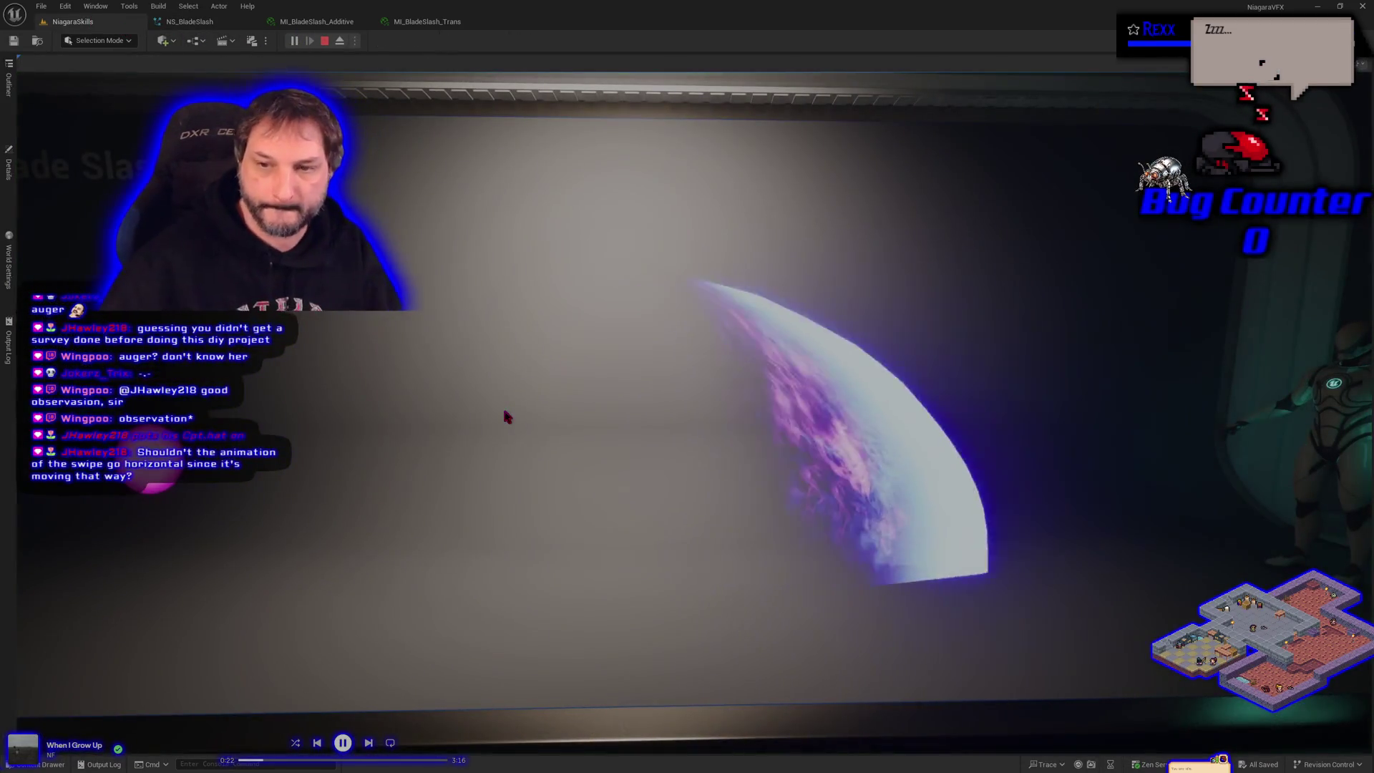
pyautogui.click(505, 417)
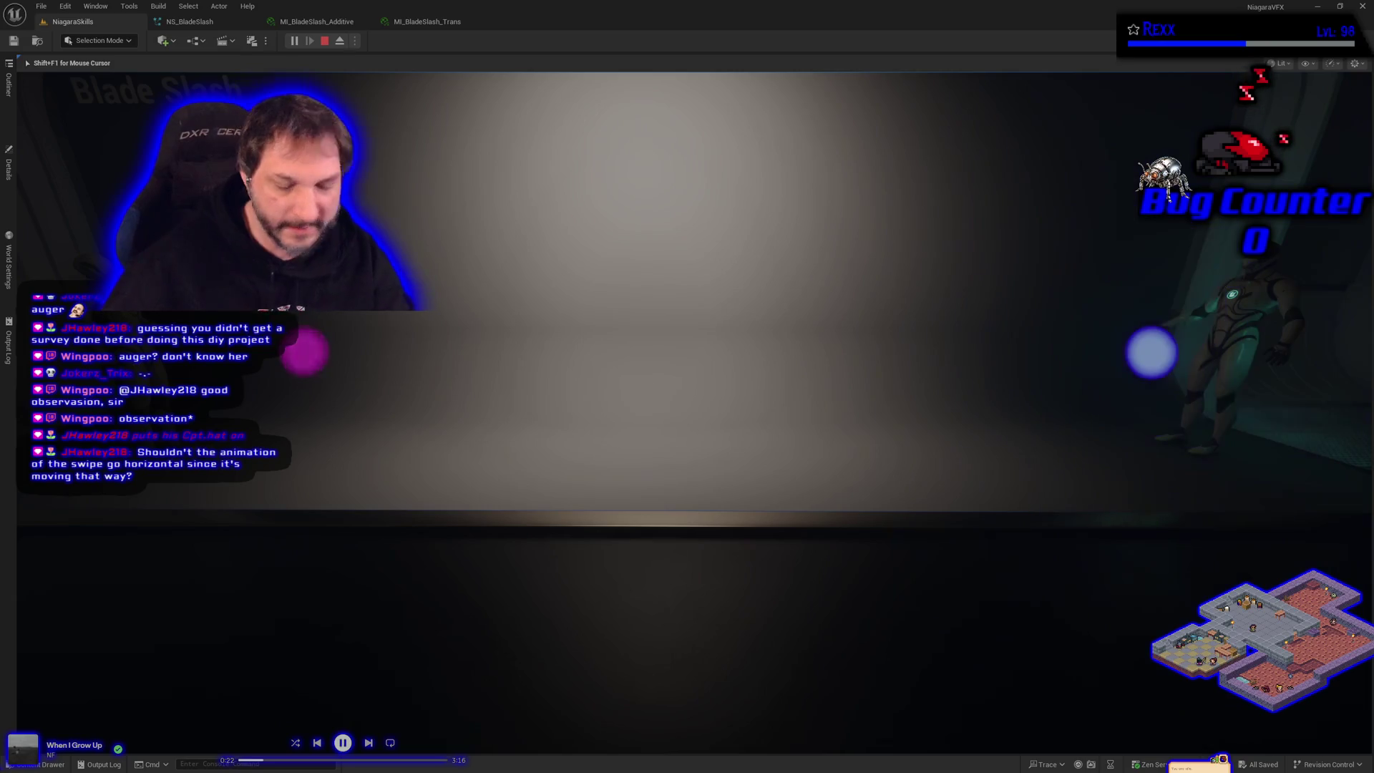
pyautogui.press('Escape')
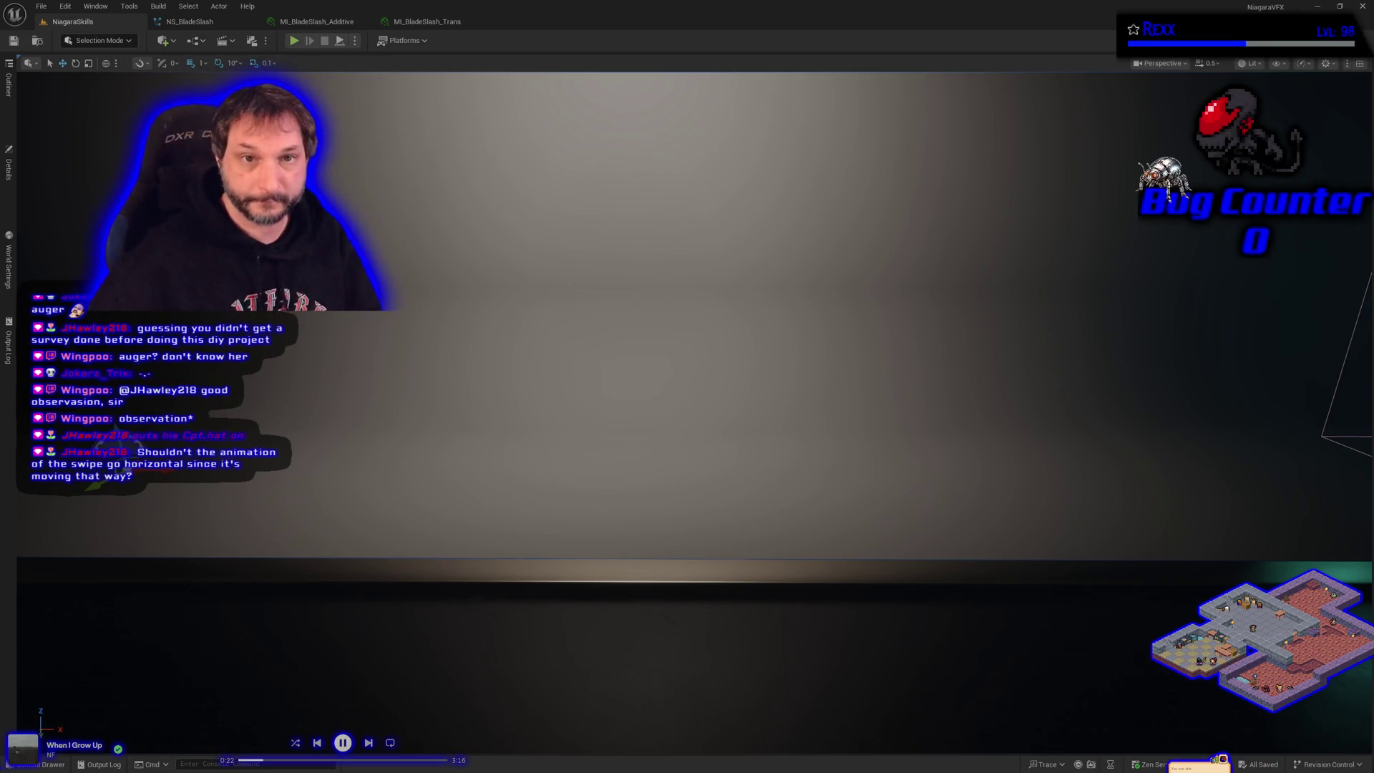
pyautogui.click(190, 21)
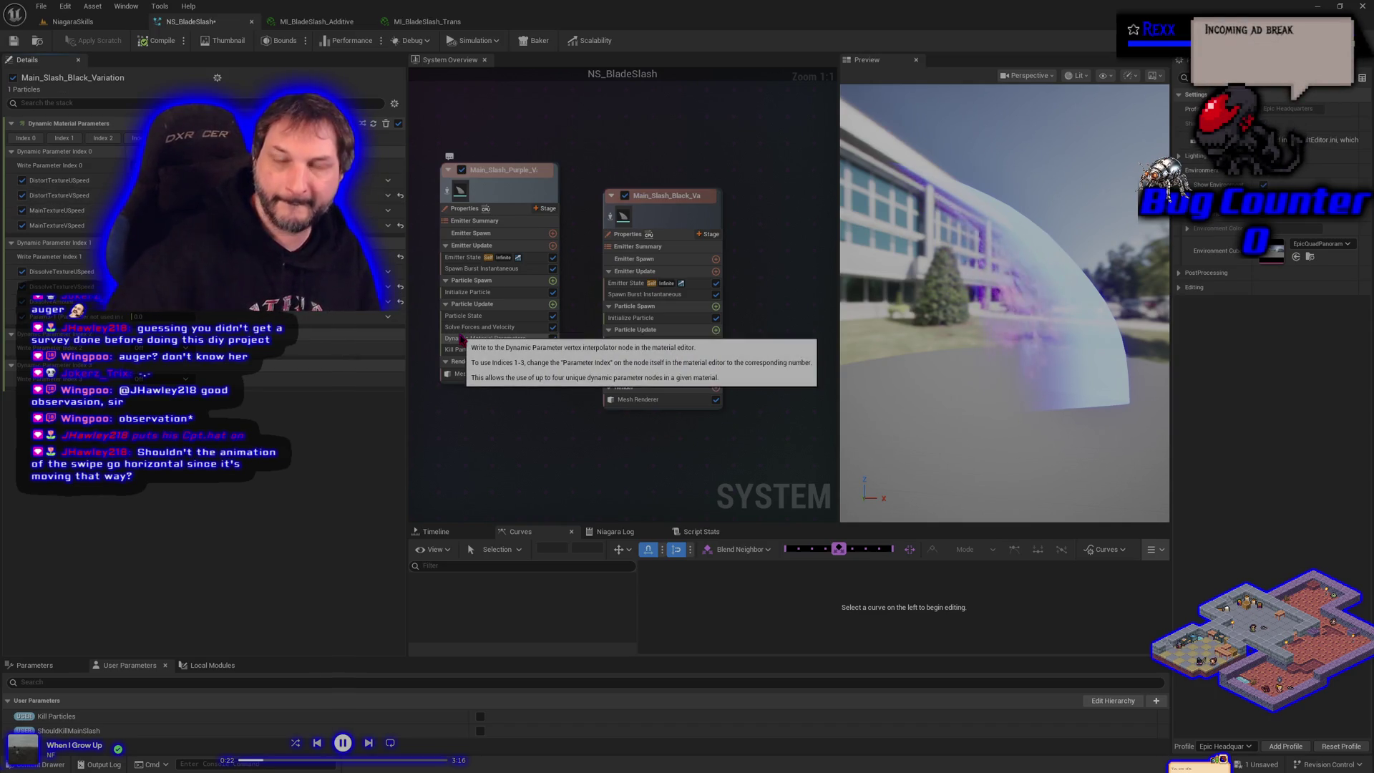
# Save, recompile and re-save NS_BladeSlash with Ctrl+S, then return to the NiagaraSkills level.
pyautogui.click(13, 40)
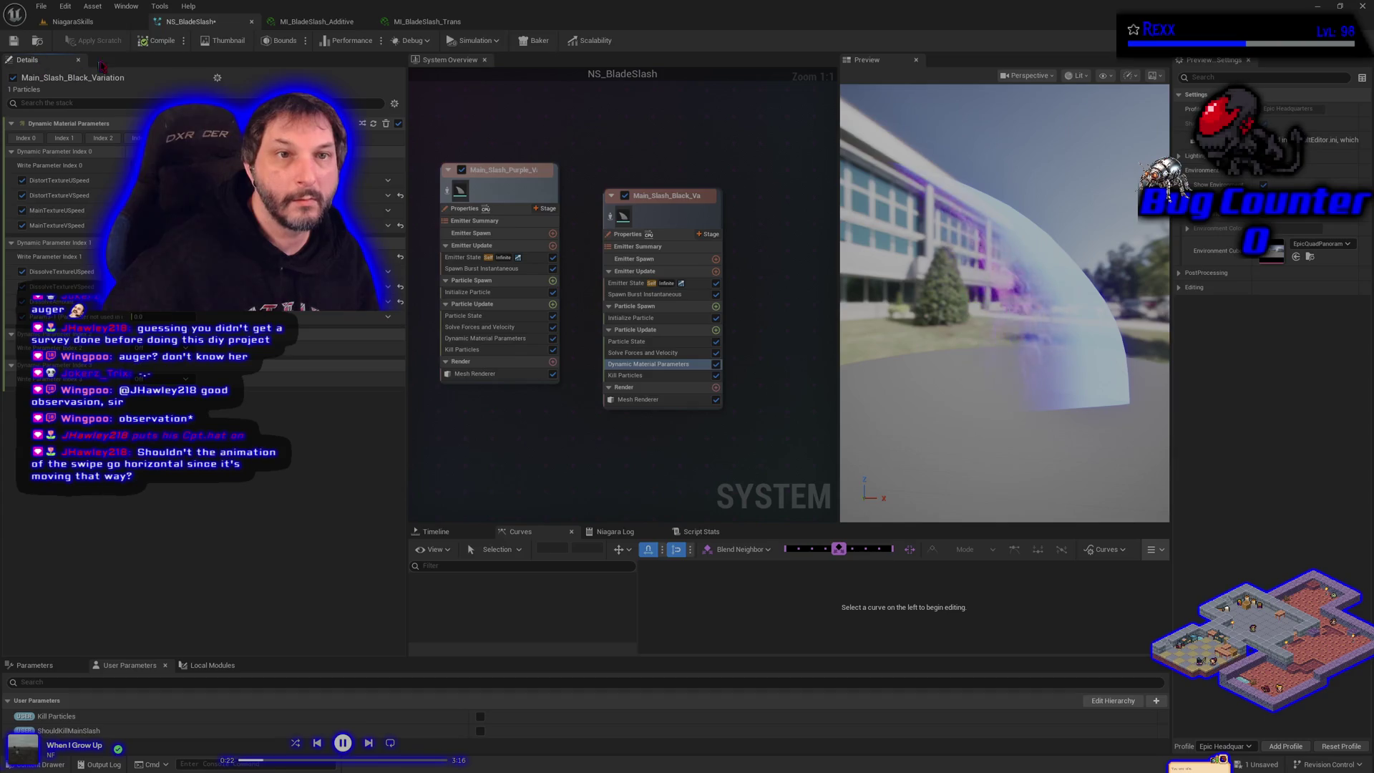
pyautogui.click(141, 41)
pyautogui.hotkey('ctrl', 's')
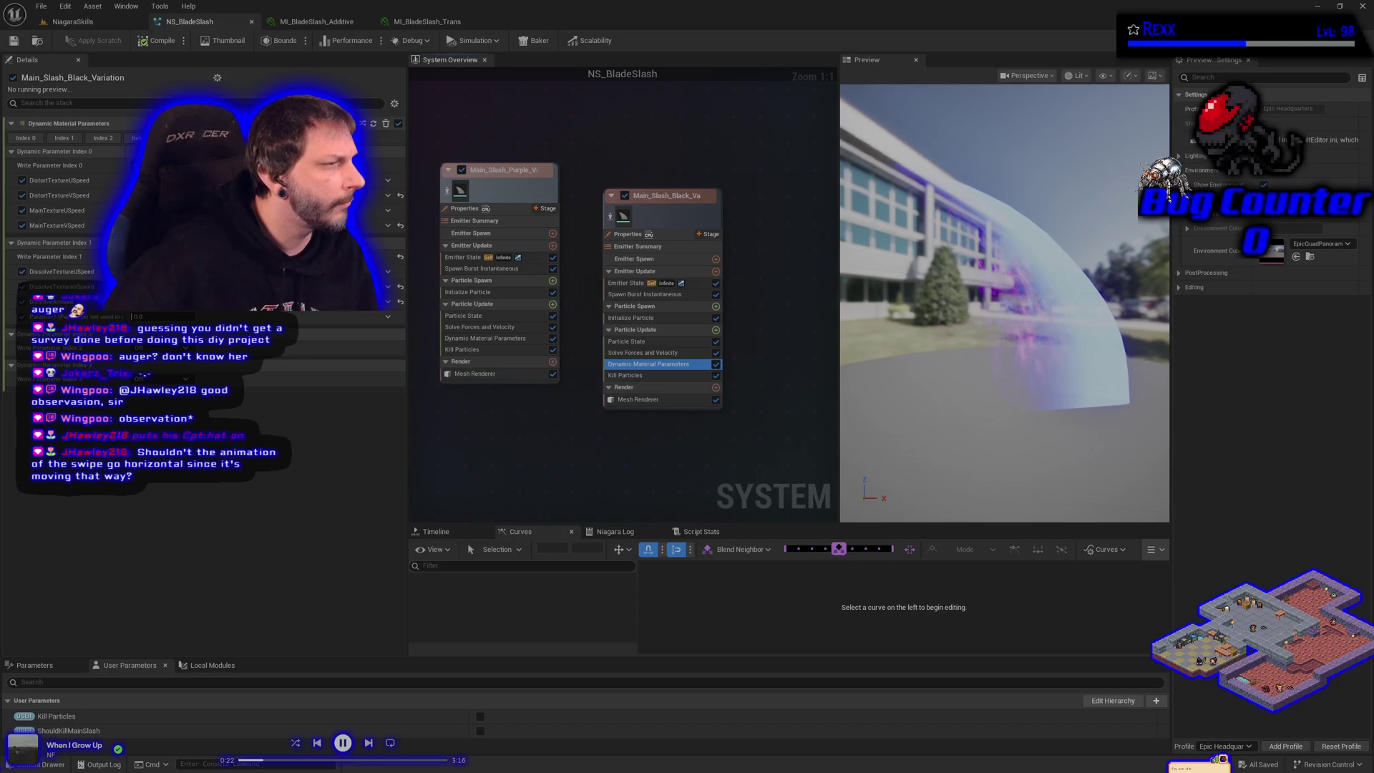
pyautogui.click(72, 21)
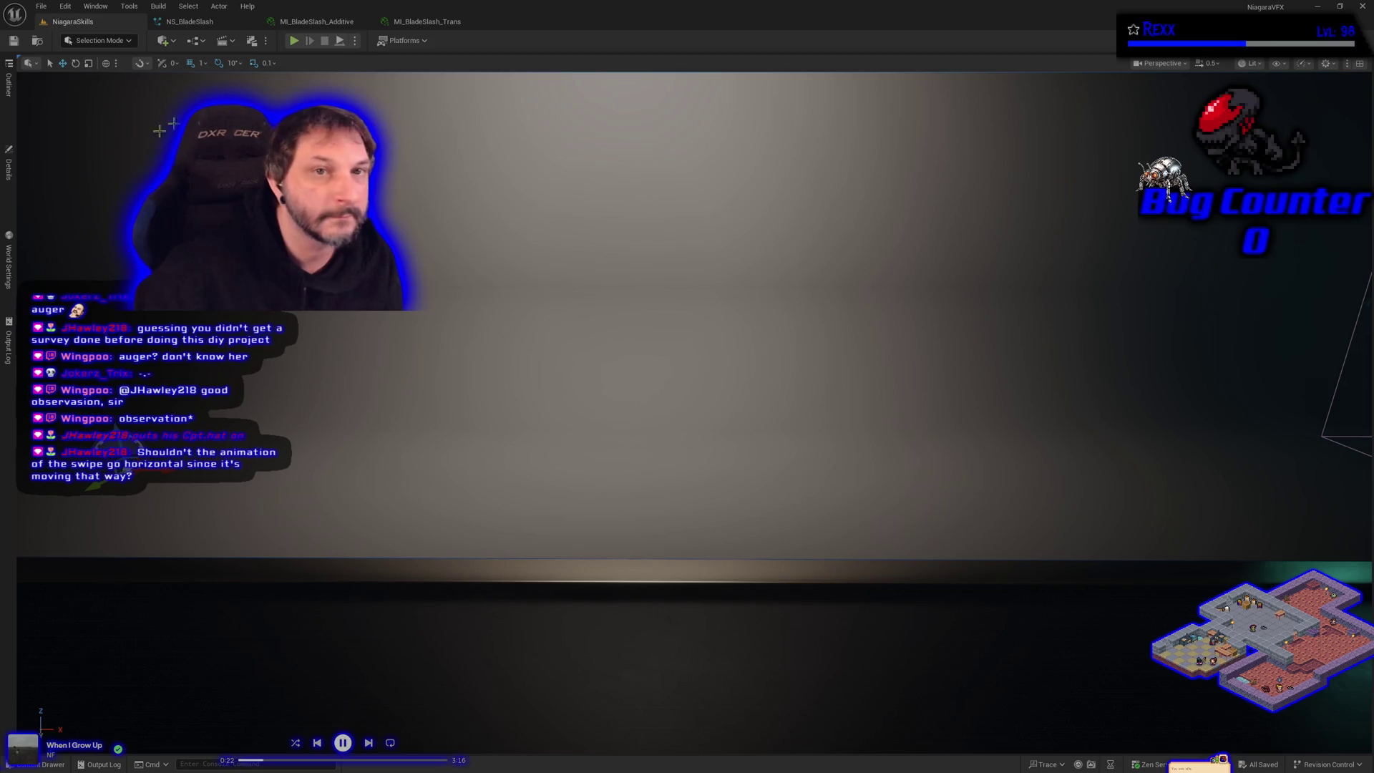
# Close the MI_BladeSlash_Trans material instance editor tab.
pyautogui.middleClick(408, 21)
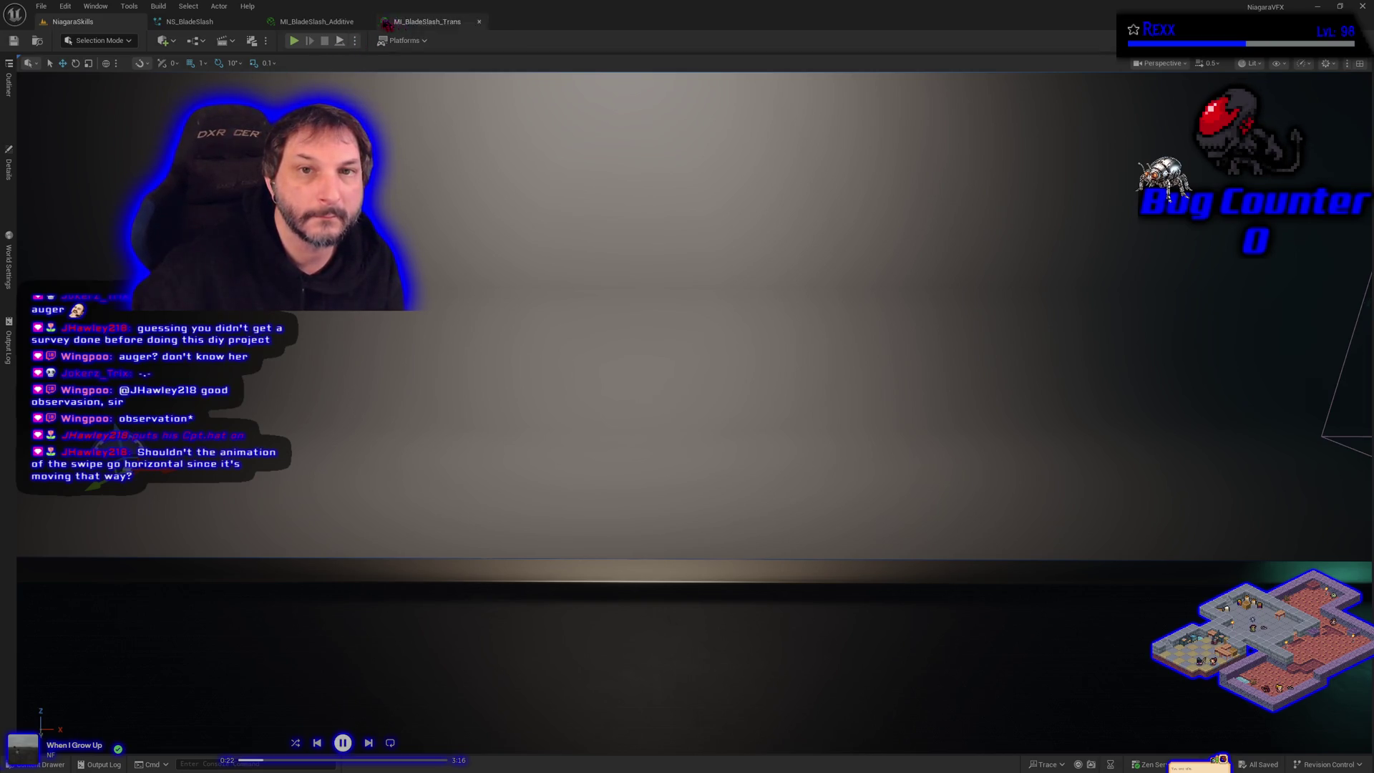
# Close the MI_BladeSlash_Additive editor and bring up the NS_BladeSlash system.
pyautogui.middleClick(315, 22)
pyautogui.click(210, 22)
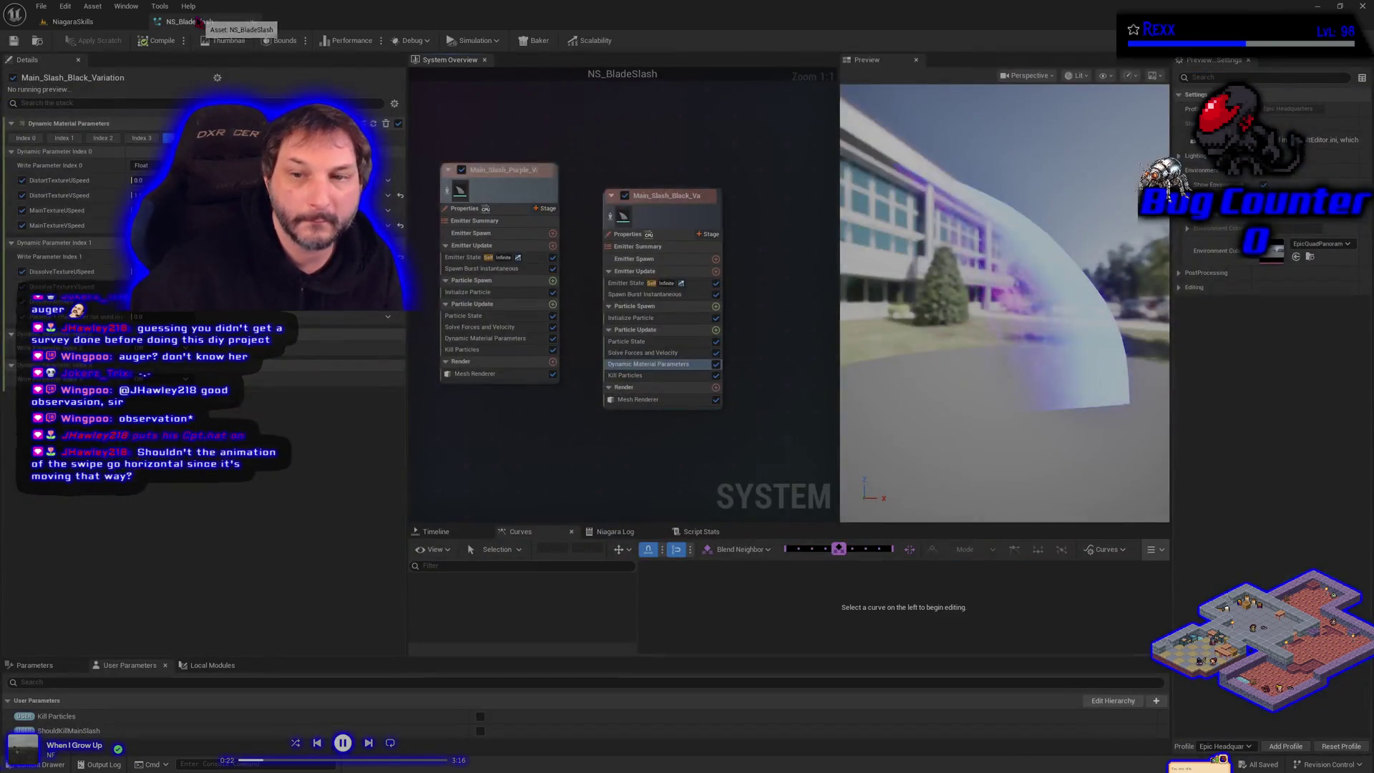
pyautogui.scroll(-1, 510, 454)
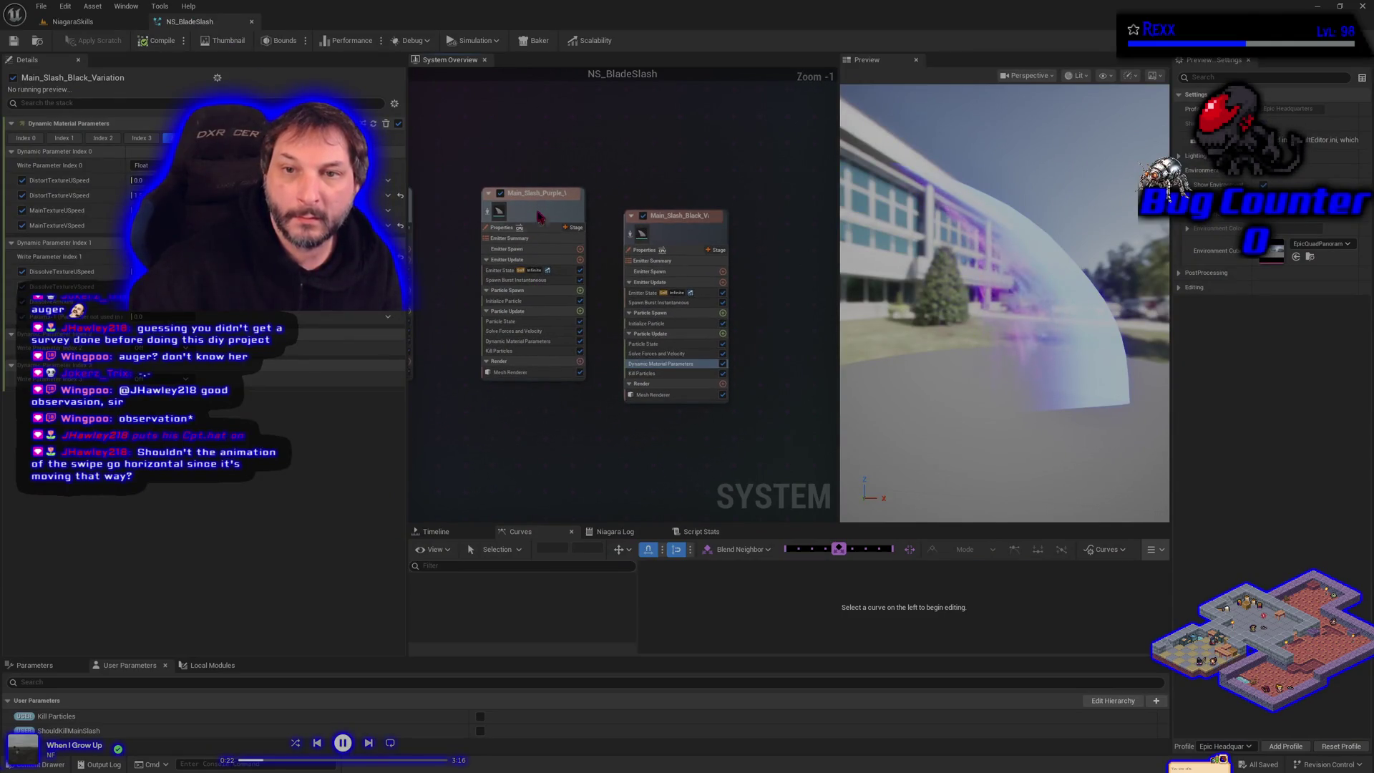
# Duplicate the purple slash emitter, place the copy beside the black emitter, and select its Initialize Particle.
pyautogui.click(533, 211)
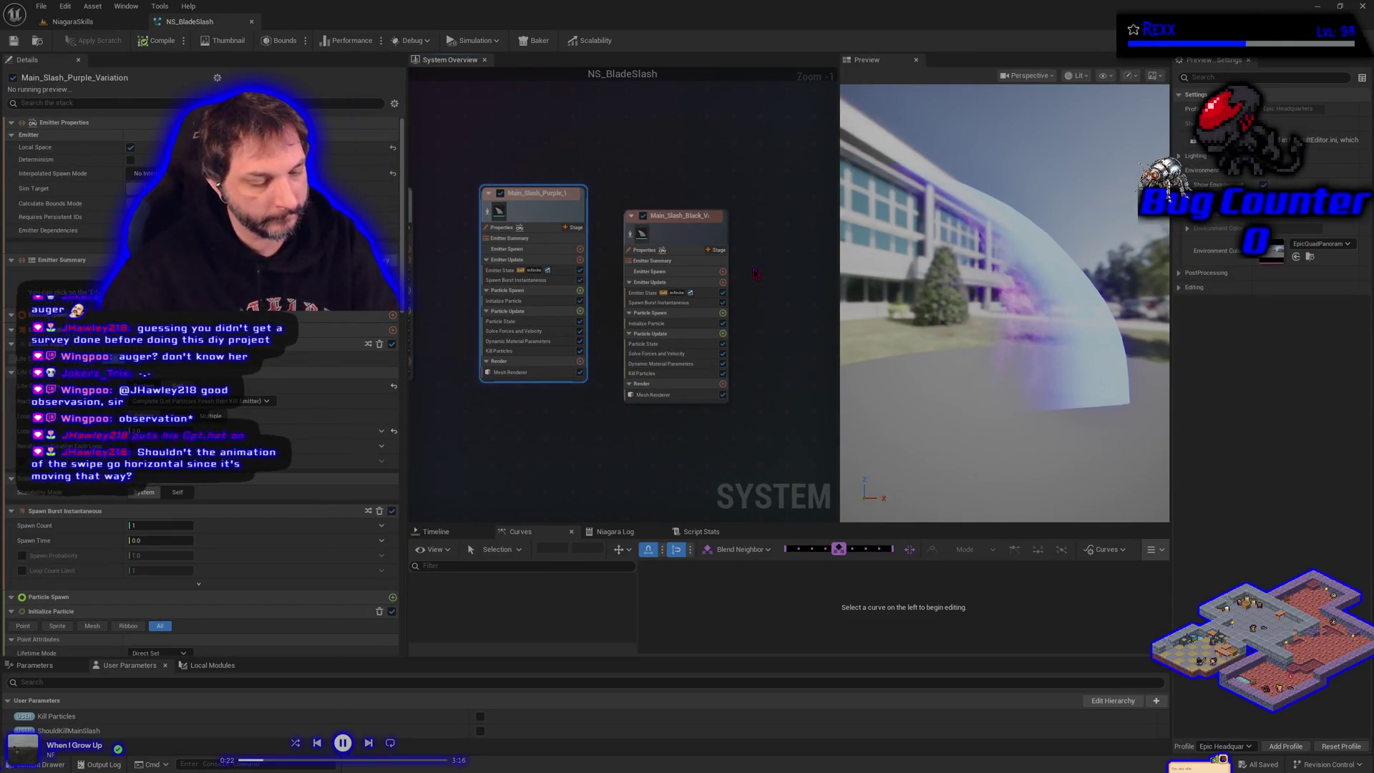
pyautogui.hotkey('ctrl', 'd')
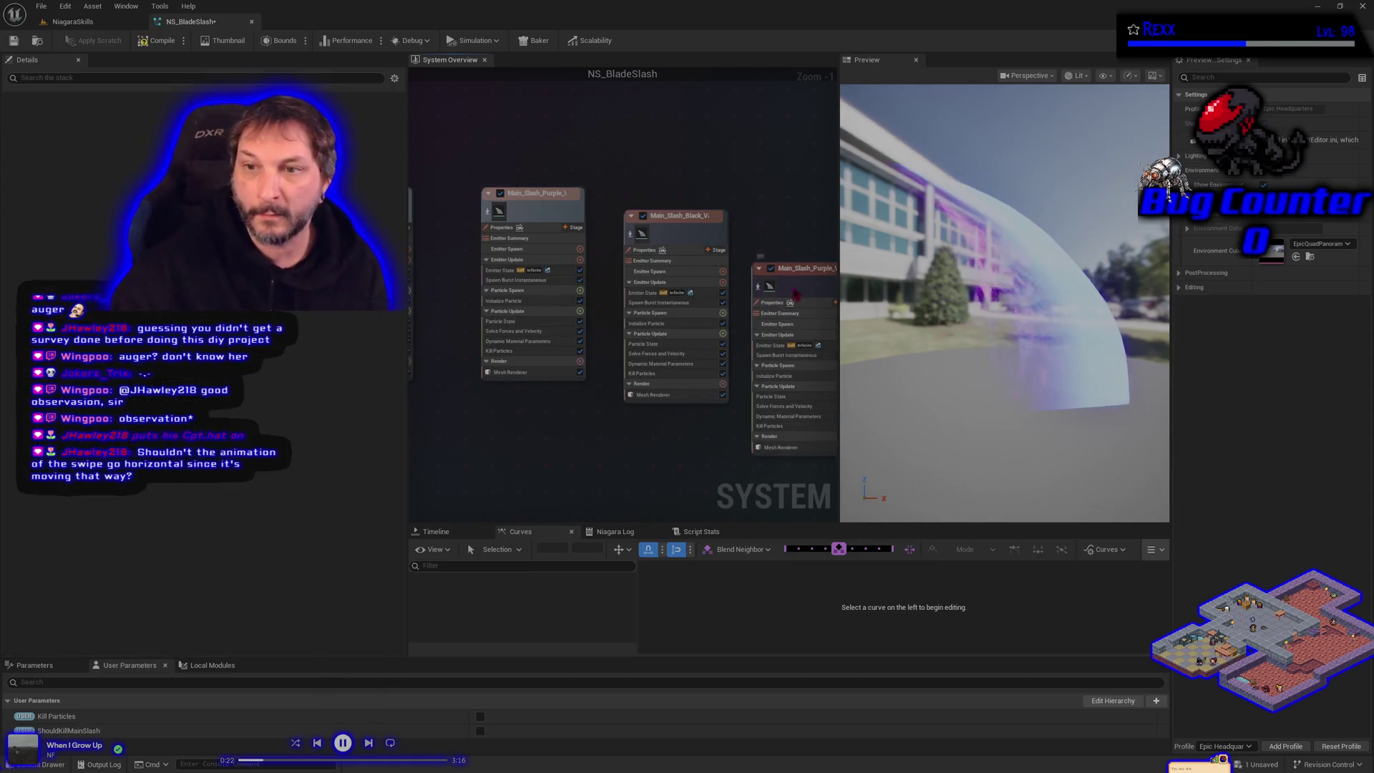
pyautogui.moveTo(775, 302); pyautogui.dragTo(775, 245)
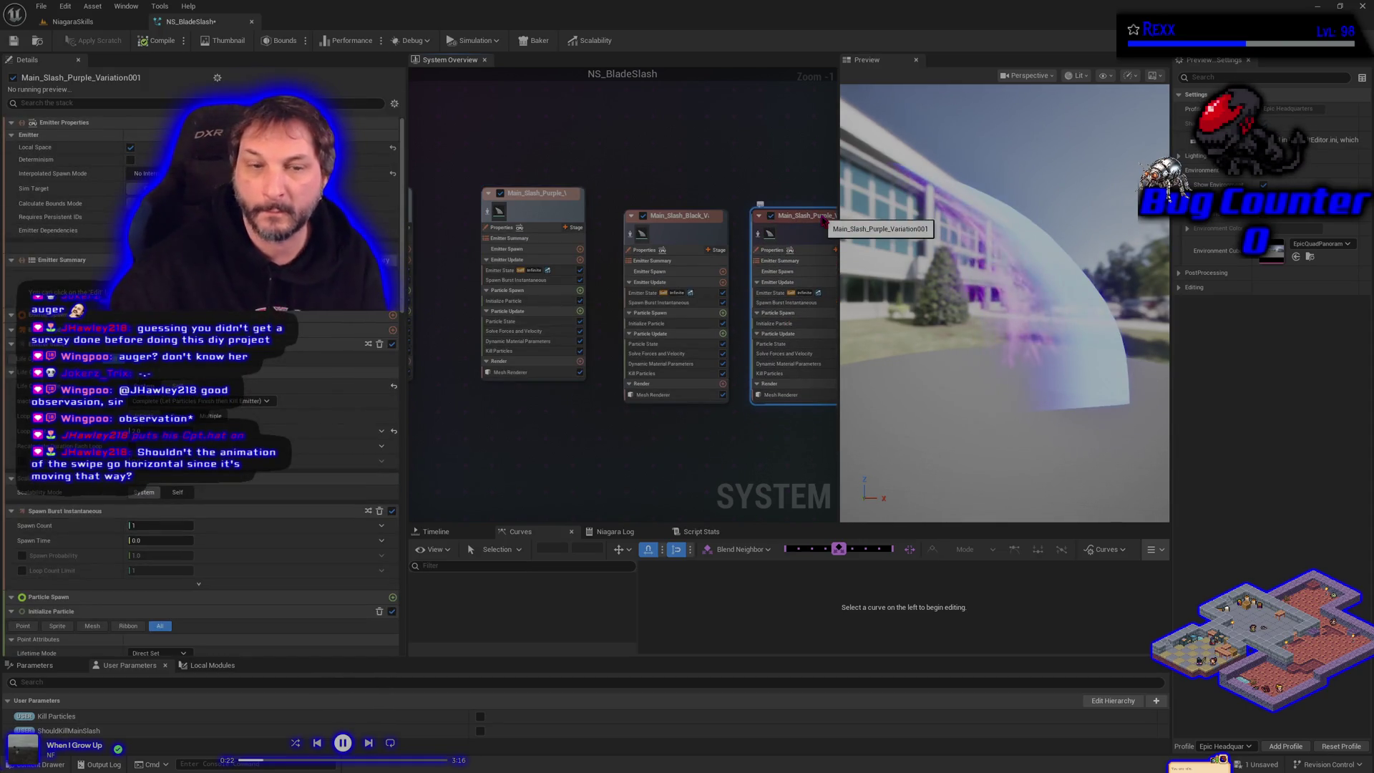
pyautogui.click(781, 324)
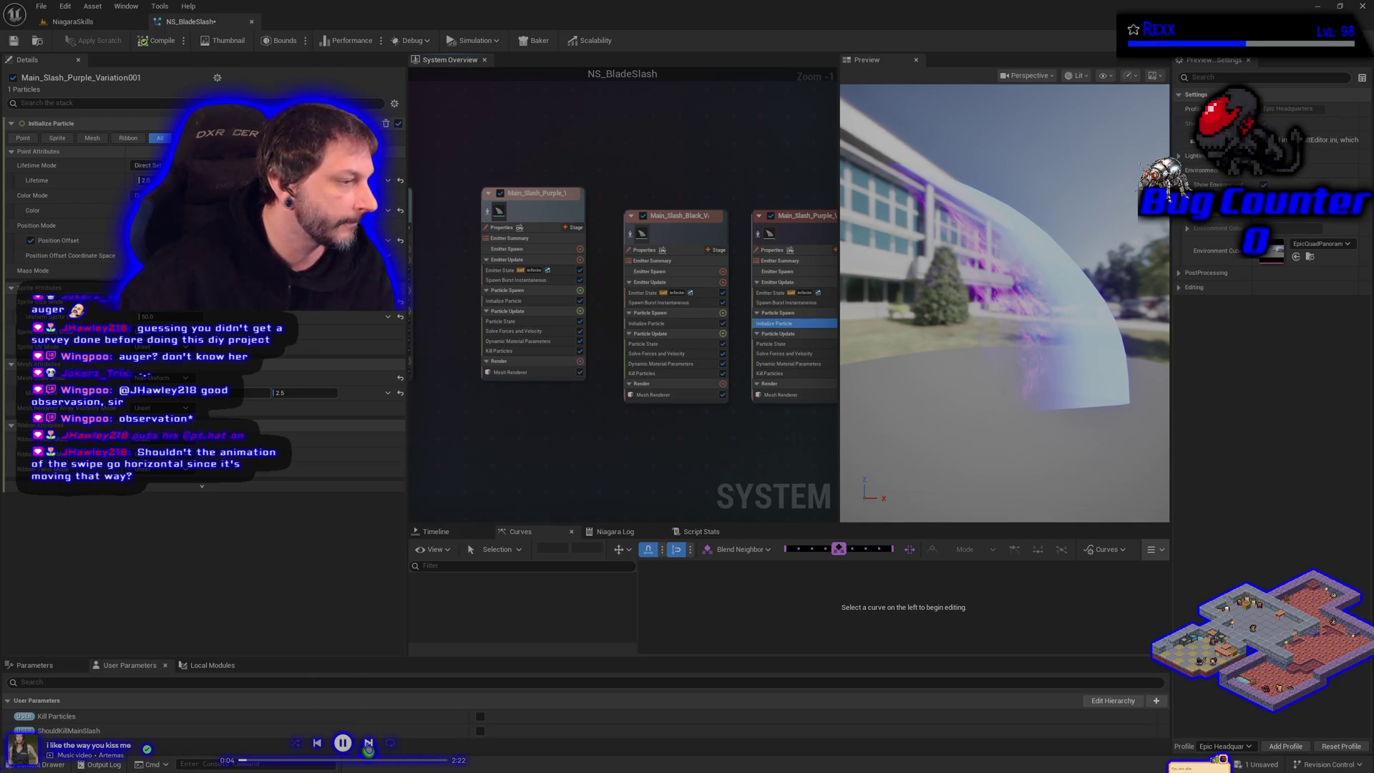
# Skip forward four music tracks.
pyautogui.click(368, 744)
pyautogui.click(368, 744)
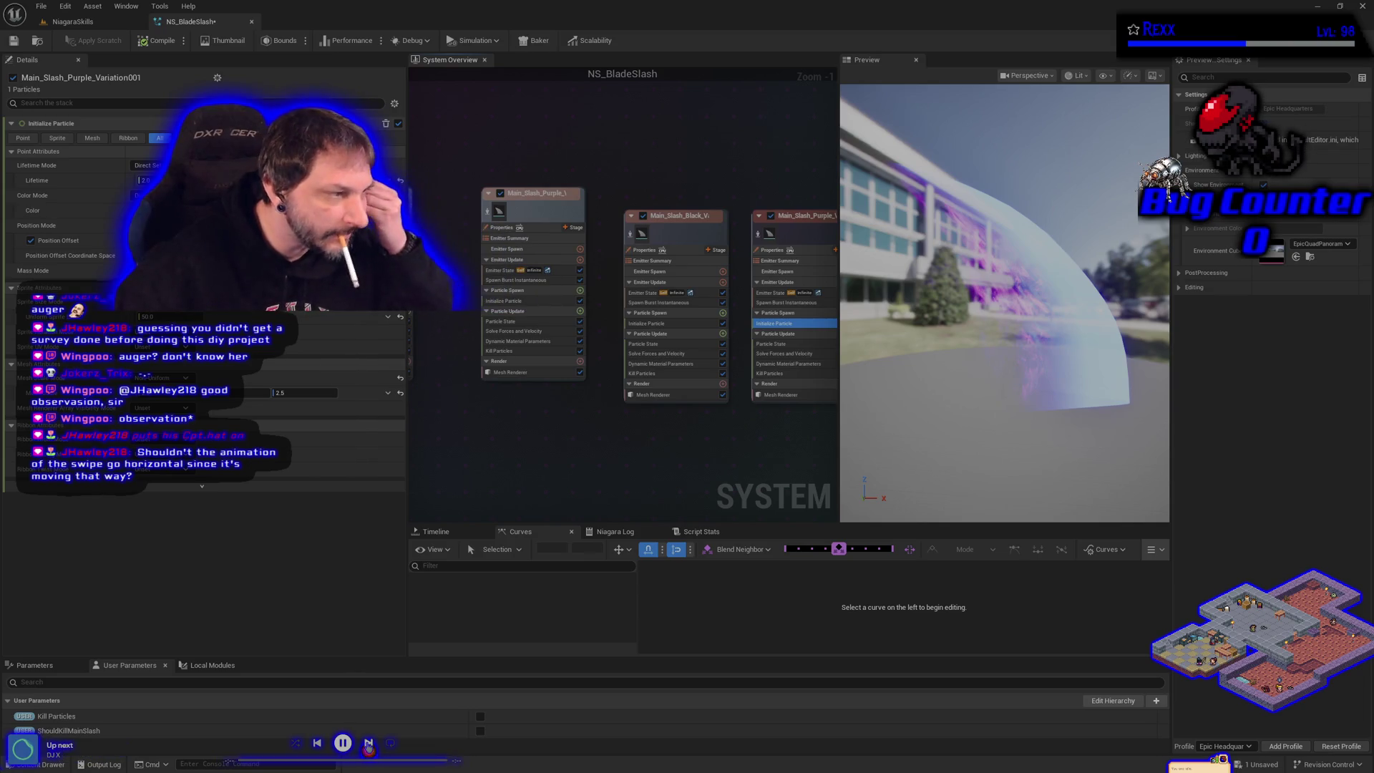
pyautogui.click(369, 743)
pyautogui.click(368, 744)
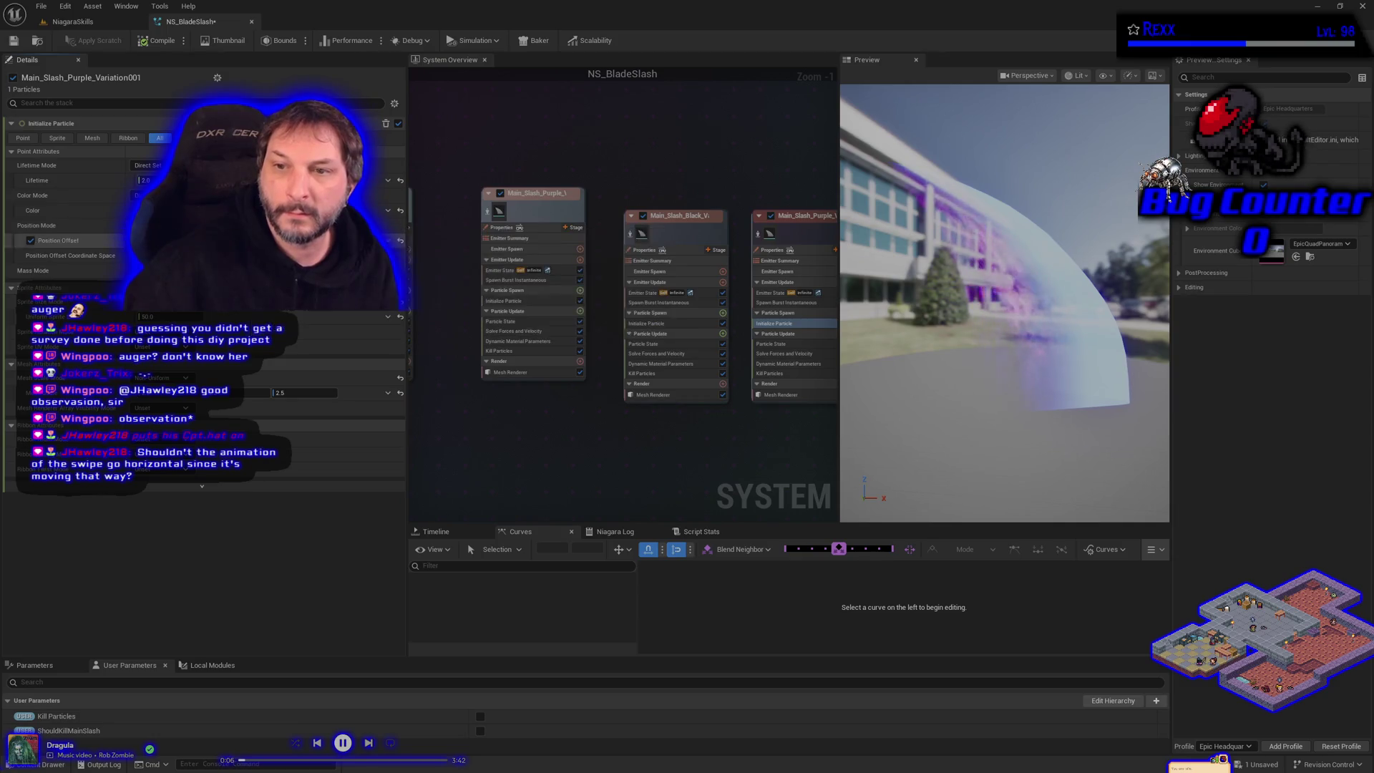
# Change the copied emitter's particle colour to teal and save NS_BladeSlash.
pyautogui.click(236, 211)
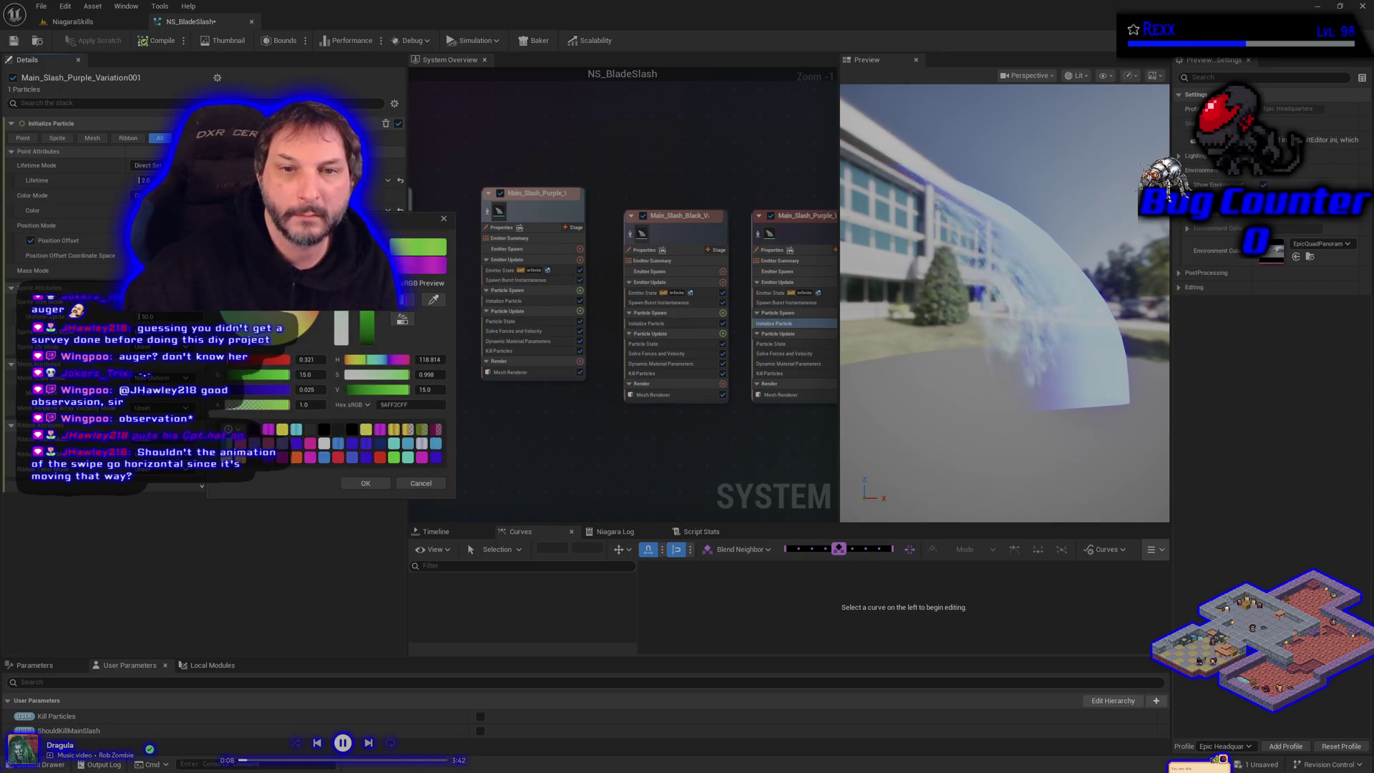
pyautogui.moveTo(215, 237); pyautogui.dragTo(214, 238)
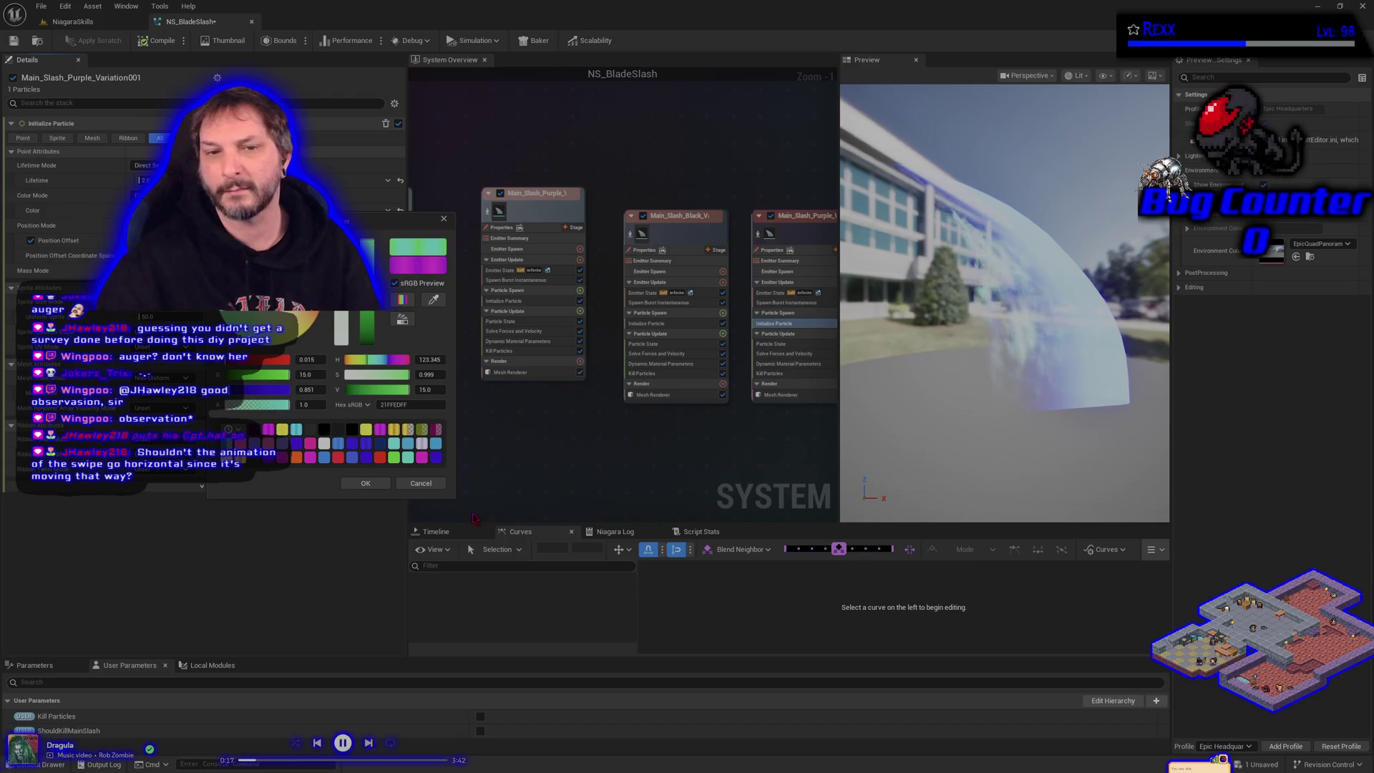
pyautogui.click(365, 483)
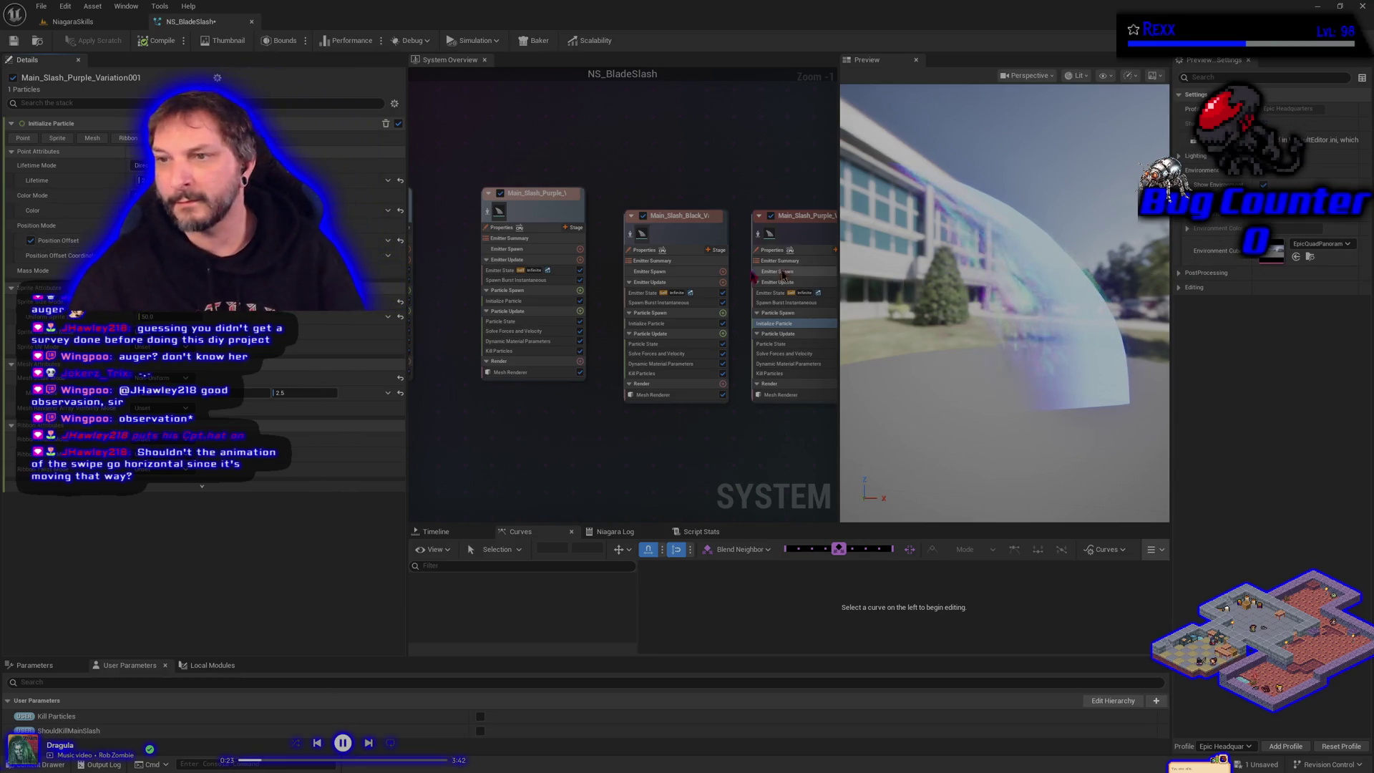
pyautogui.click(13, 42)
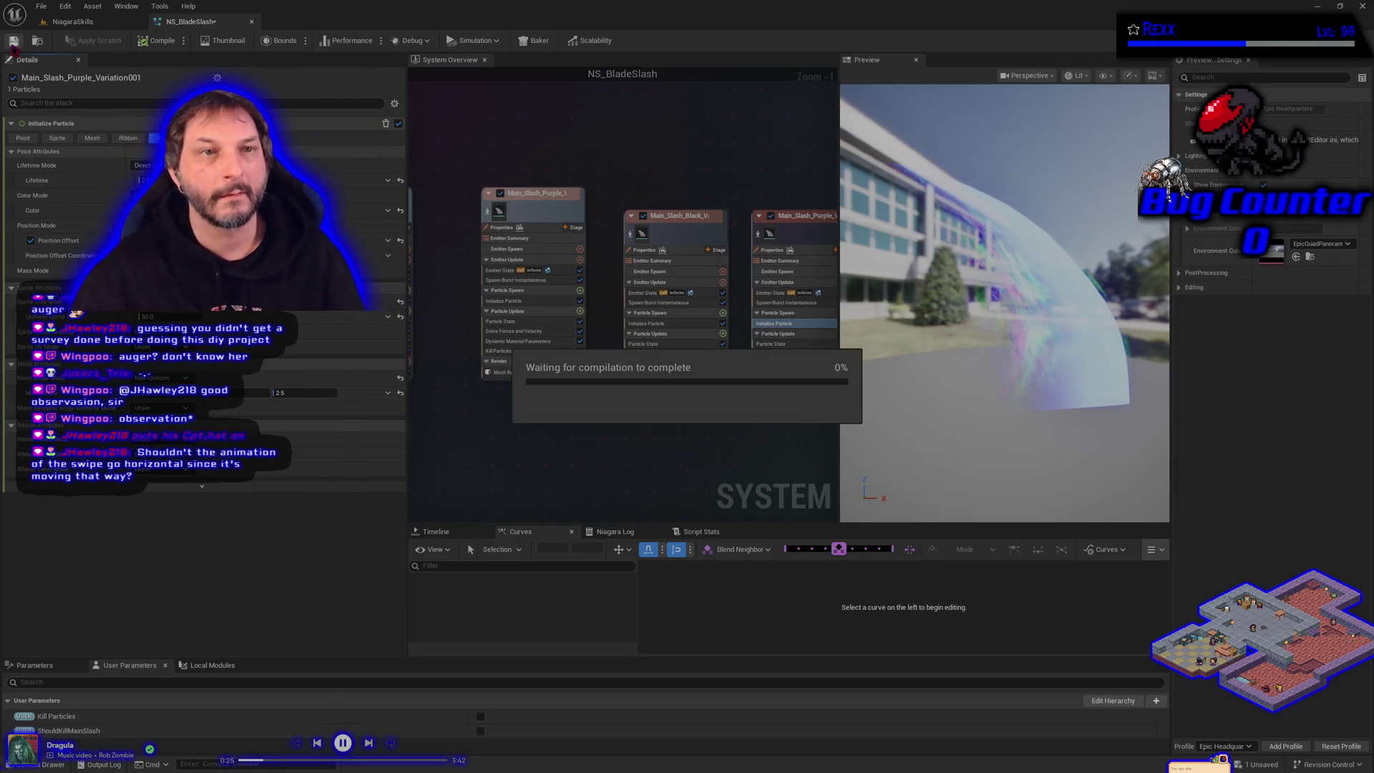
# Switch to the NiagaraSkills level and play it to watch the blade slash.
pyautogui.click(101, 21)
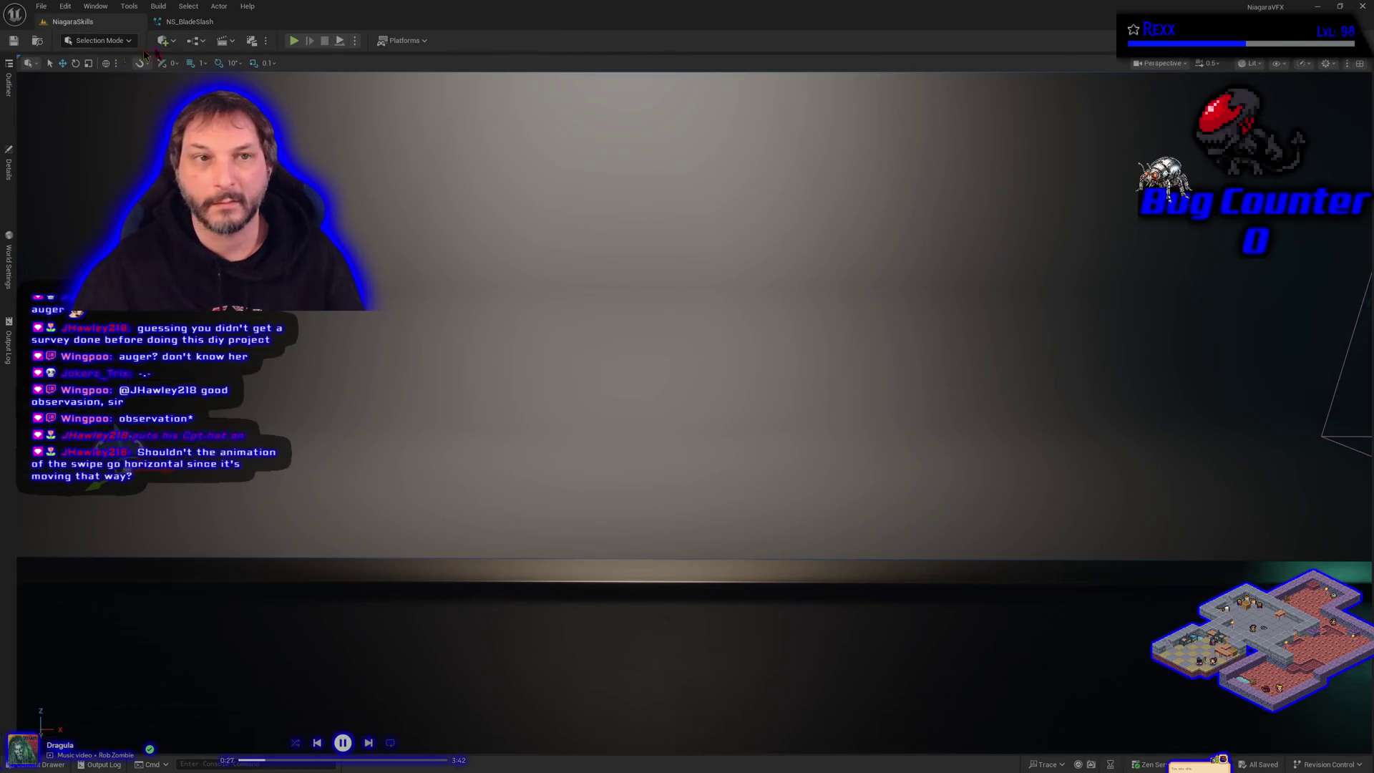
pyautogui.click(294, 41)
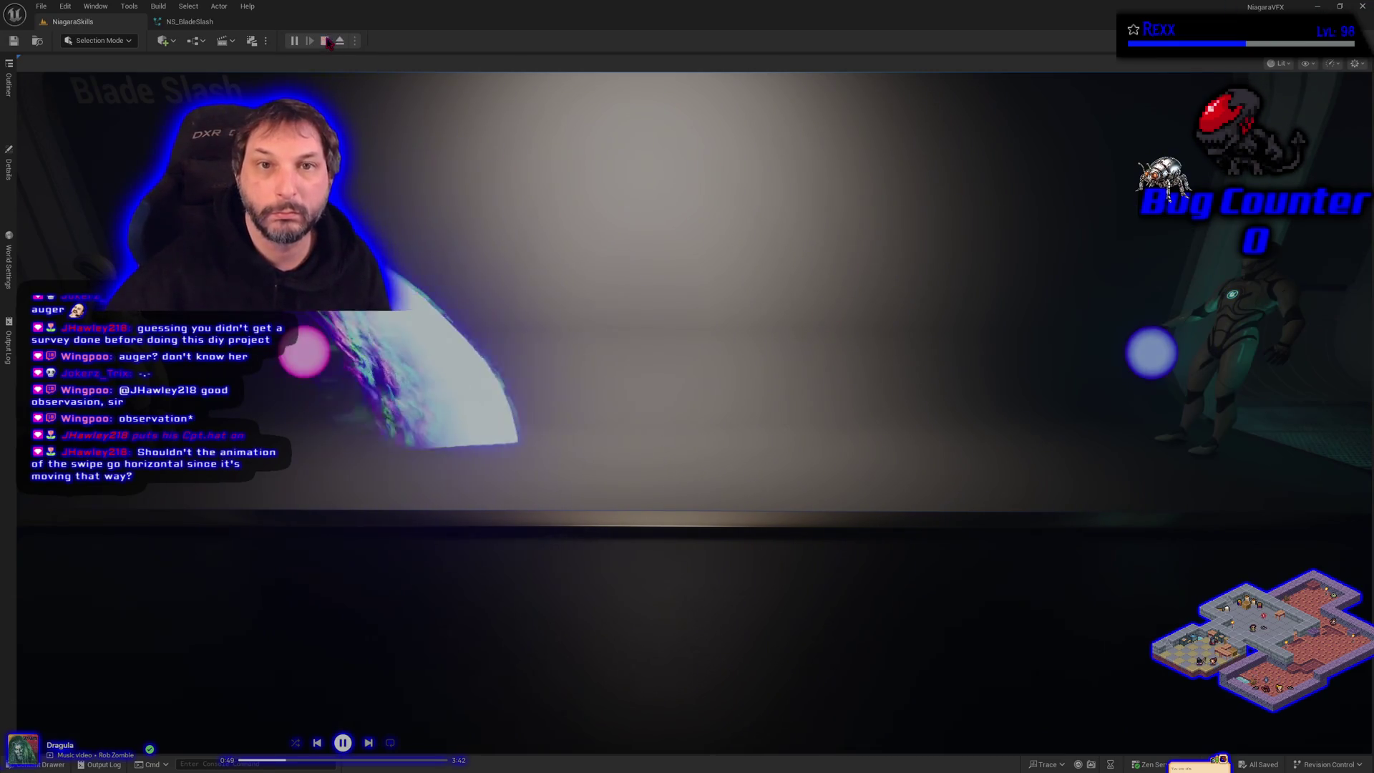
# End the NiagaraSkills play session and return to the editor.
pyautogui.press('Escape')
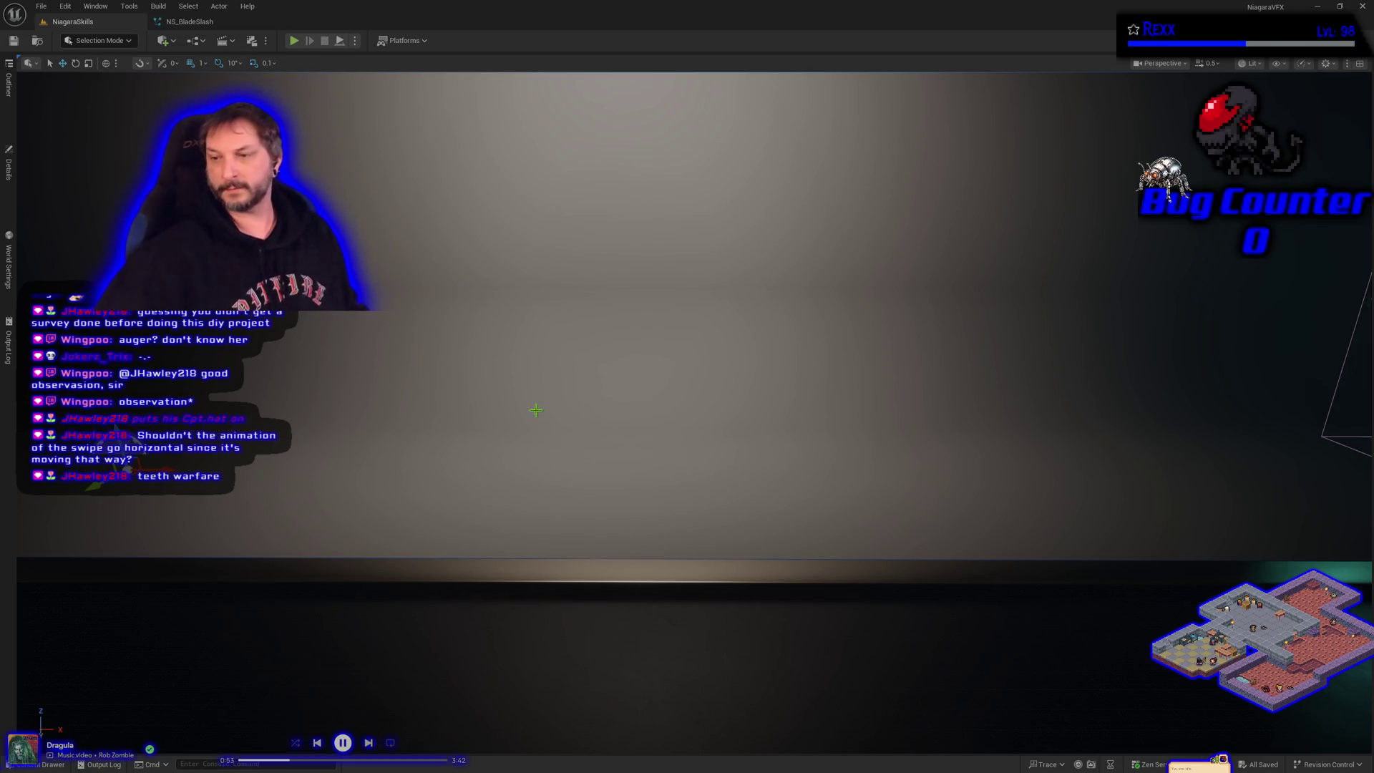
# Bring up the NS_BladeSlash Niagara system editor with its emitters and preview.
pyautogui.scroll(3, 506, 511)
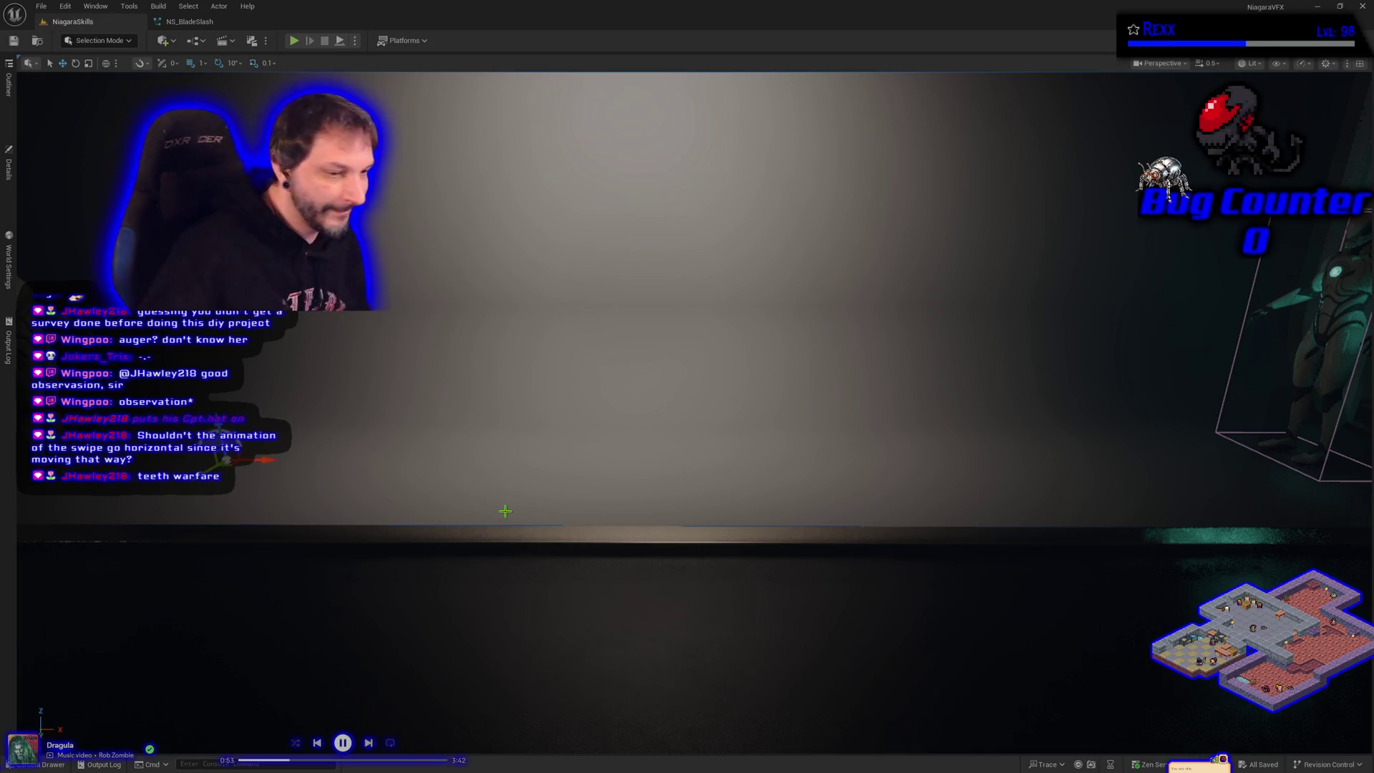
pyautogui.click(175, 22)
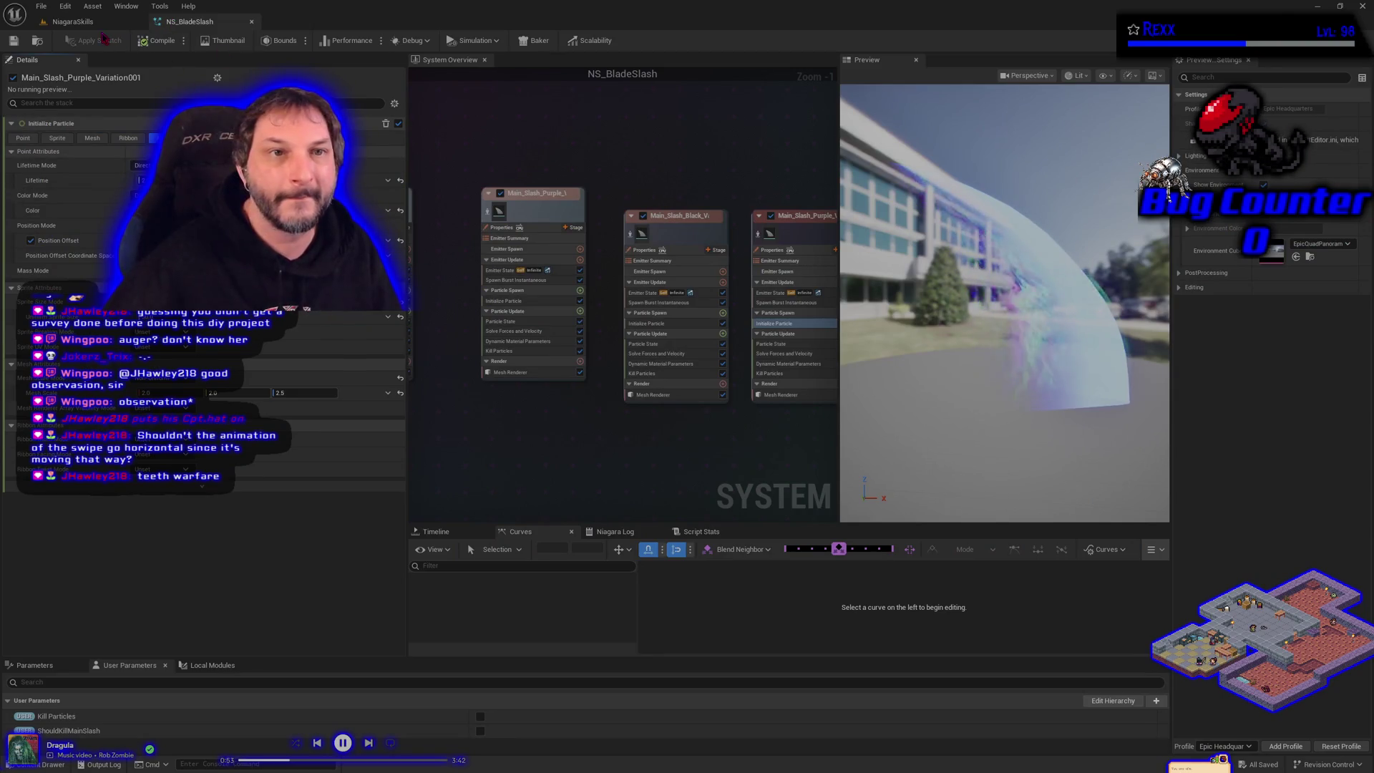
# Return from NS_BladeSlash to the NiagaraSkills level viewport.
pyautogui.click(73, 22)
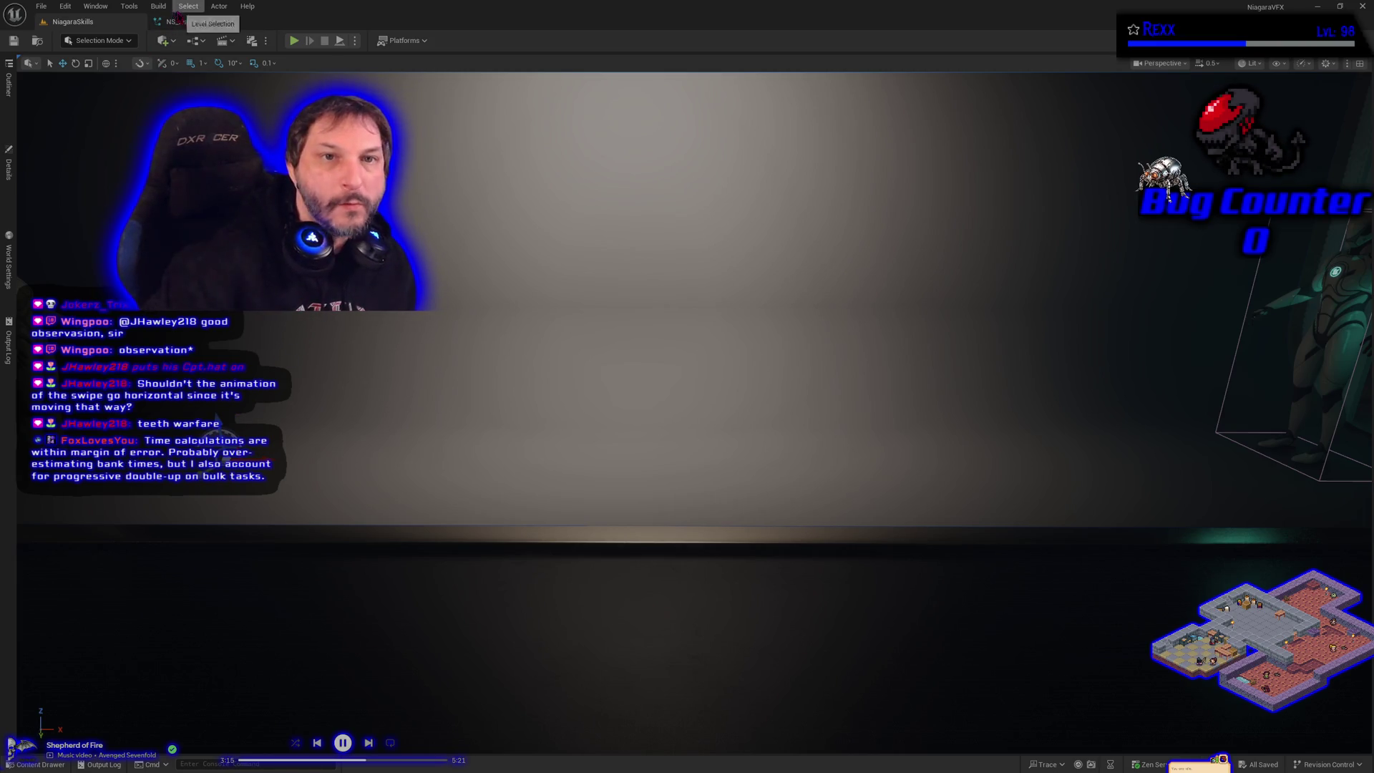
# In NS_BladeSlash, box-select the five slash emitters and wrap them in a 'Blade Slashes' comment.
pyautogui.click(189, 22)
pyautogui.scroll(-2, 557, 308)
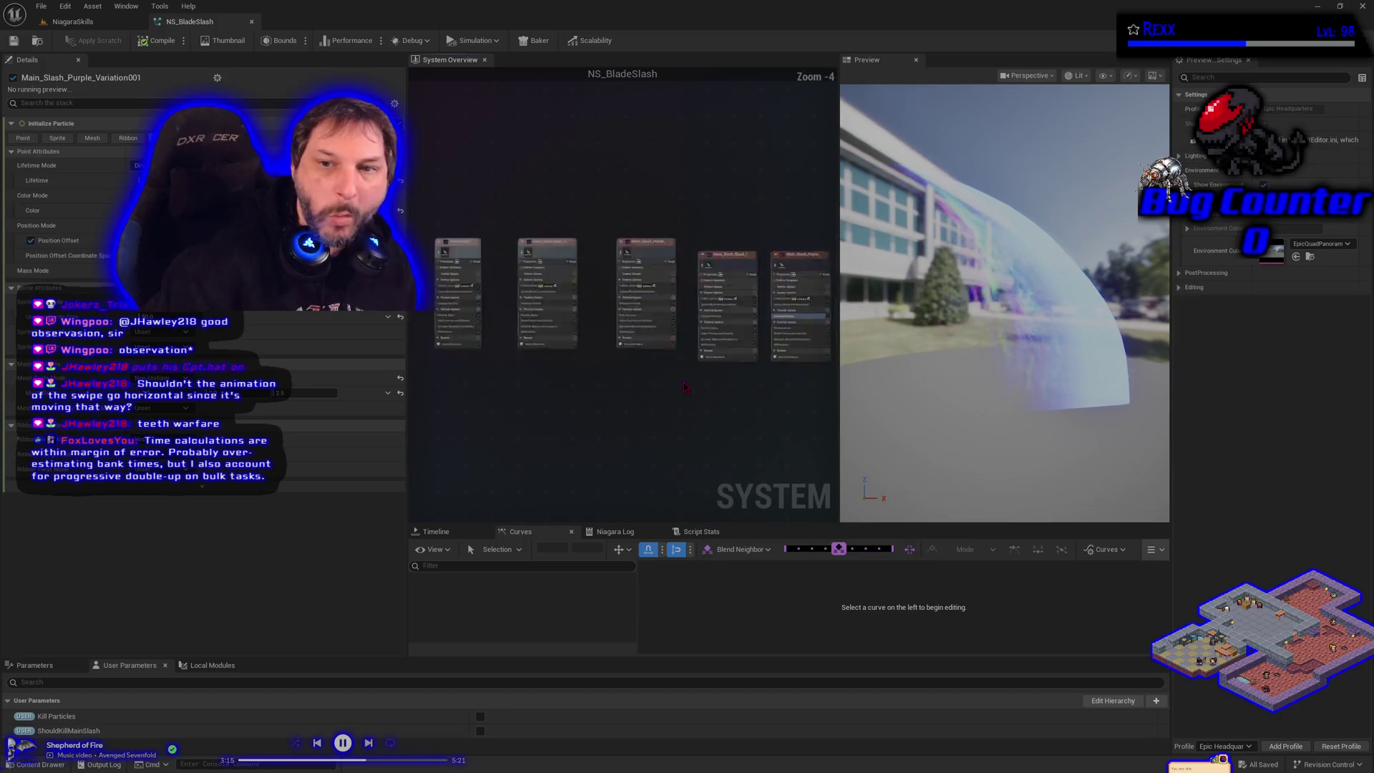
pyautogui.moveTo(547, 232); pyautogui.dragTo(782, 396)
pyautogui.write('cS')
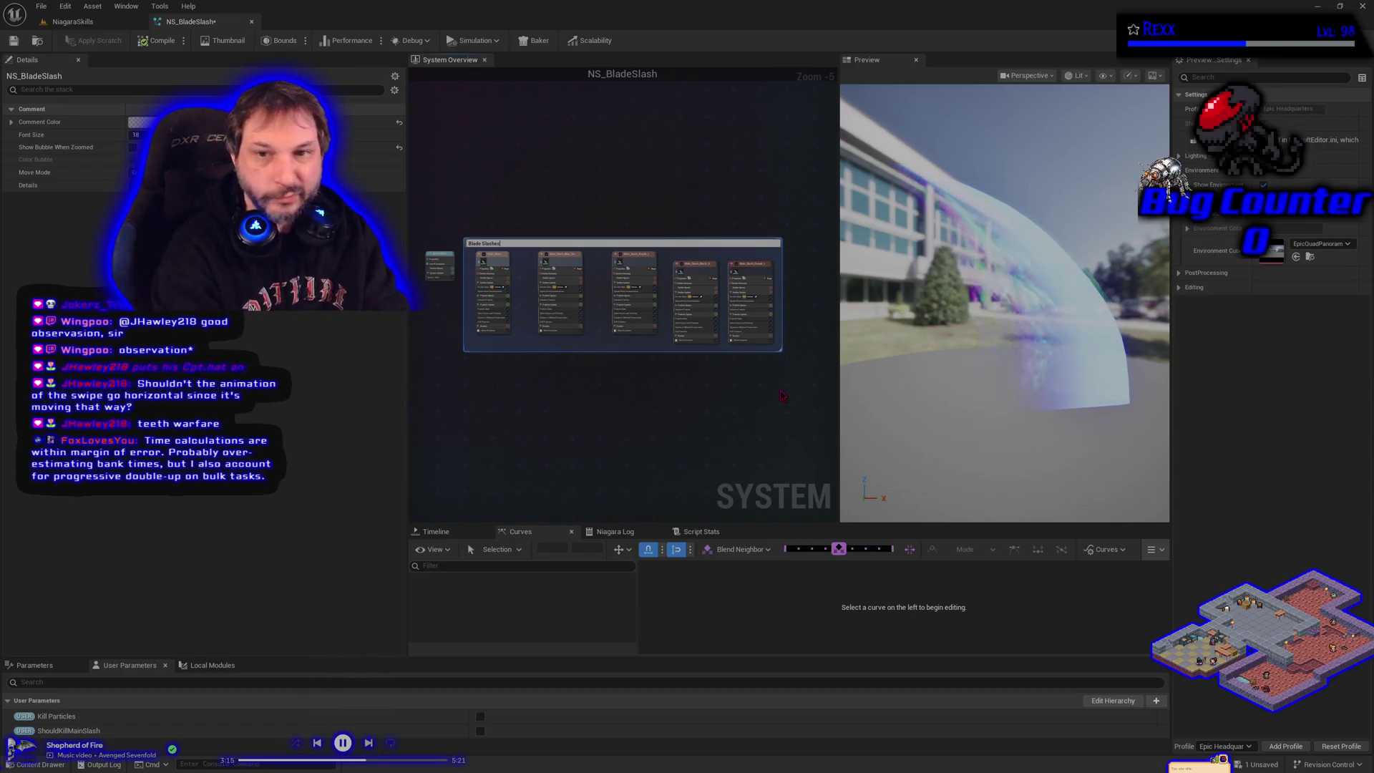
pyautogui.press('Return')
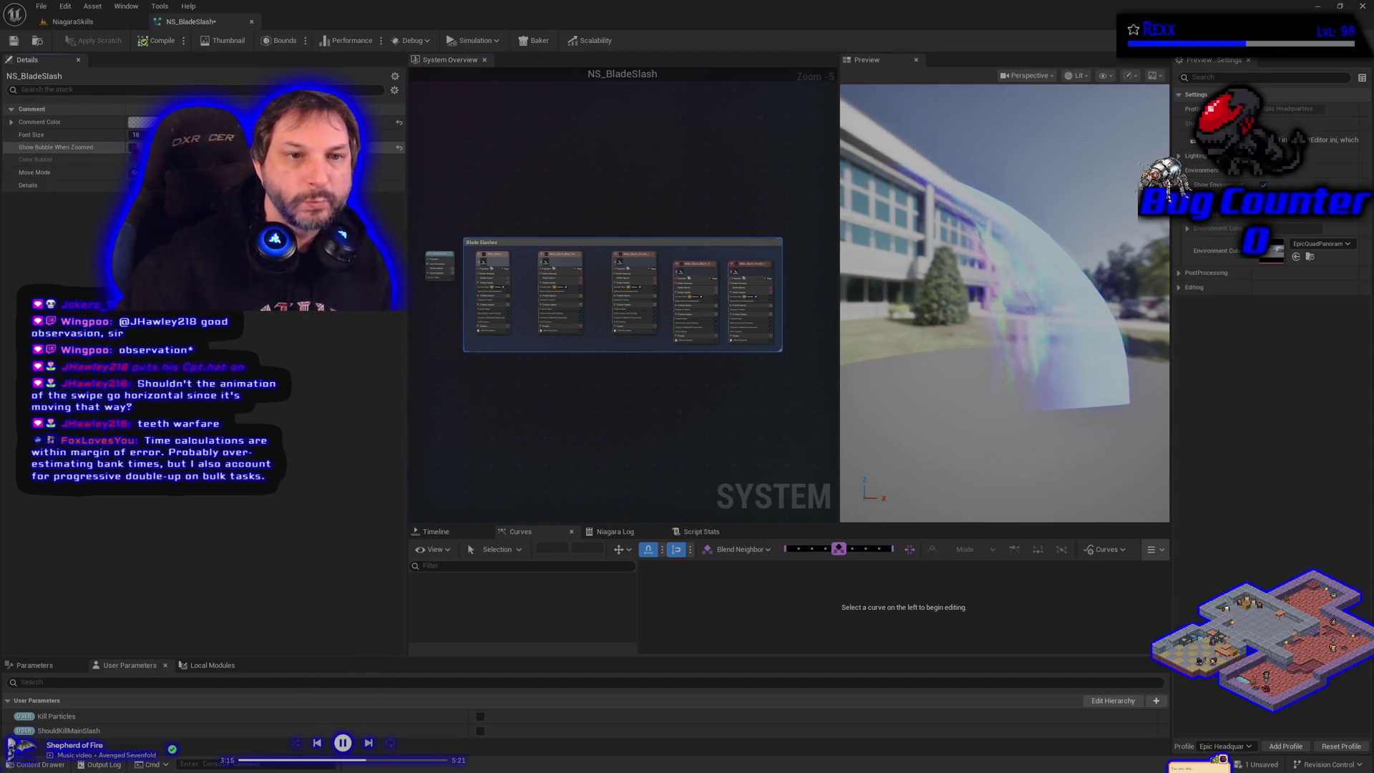
# Show the comment's title bubble and set the comment colour to black (00000080).
pyautogui.click(132, 146)
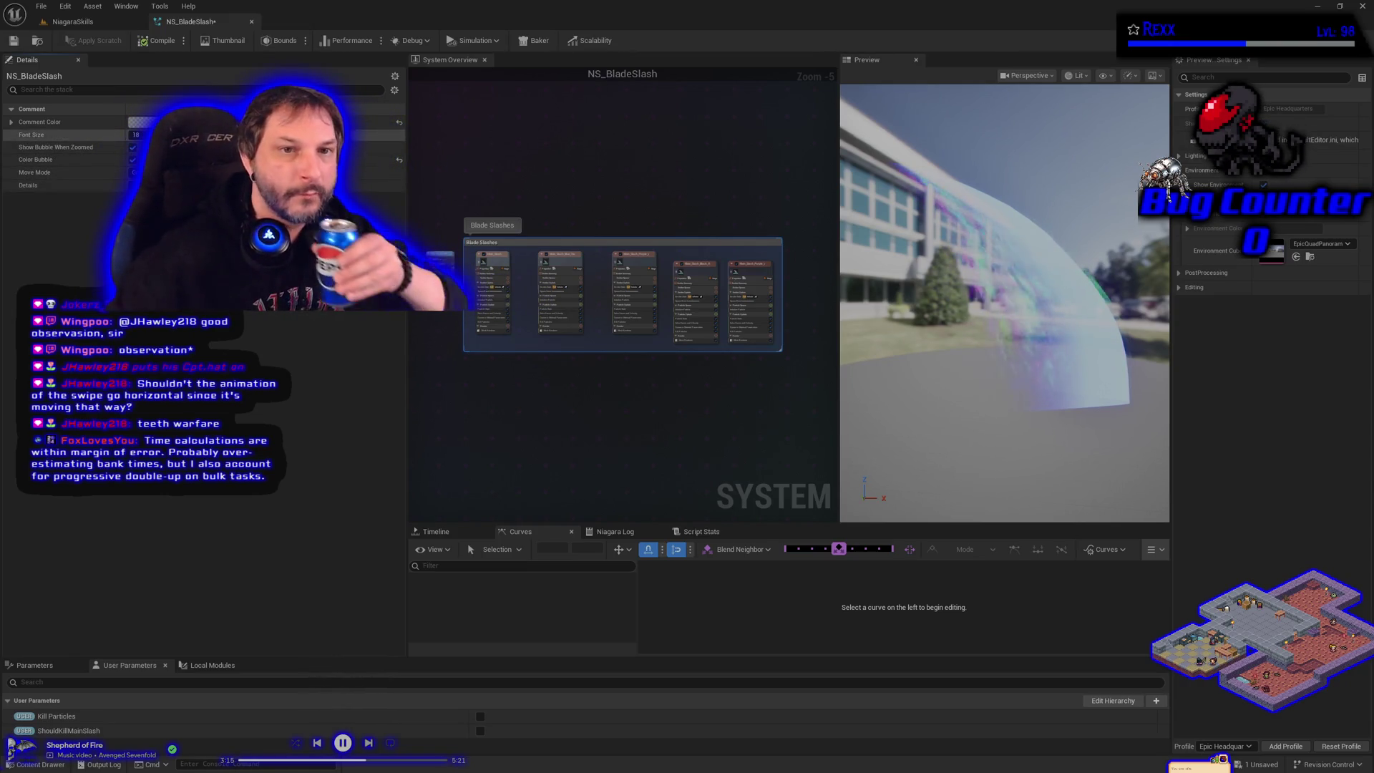
pyautogui.click(143, 121)
pyautogui.moveTo(351, 179); pyautogui.dragTo(351, 287)
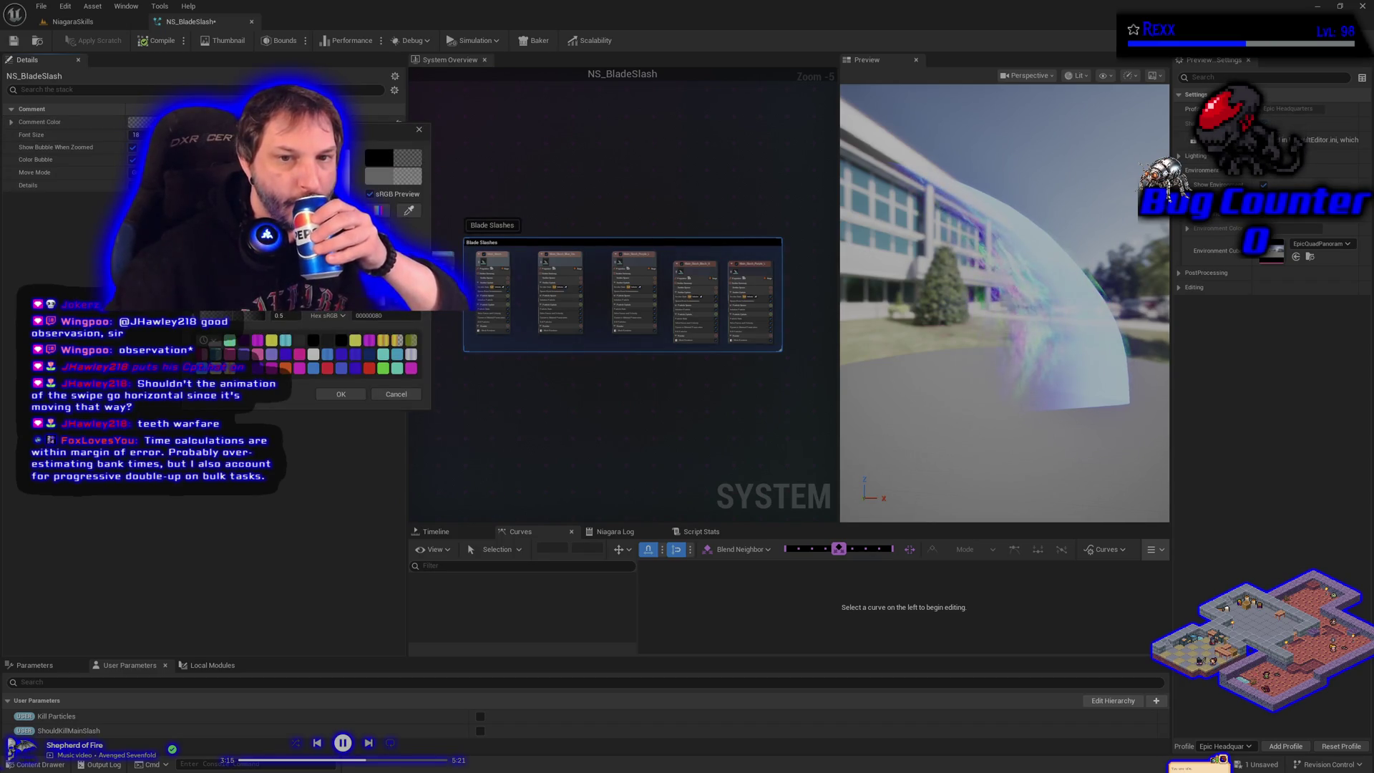
pyautogui.click(341, 394)
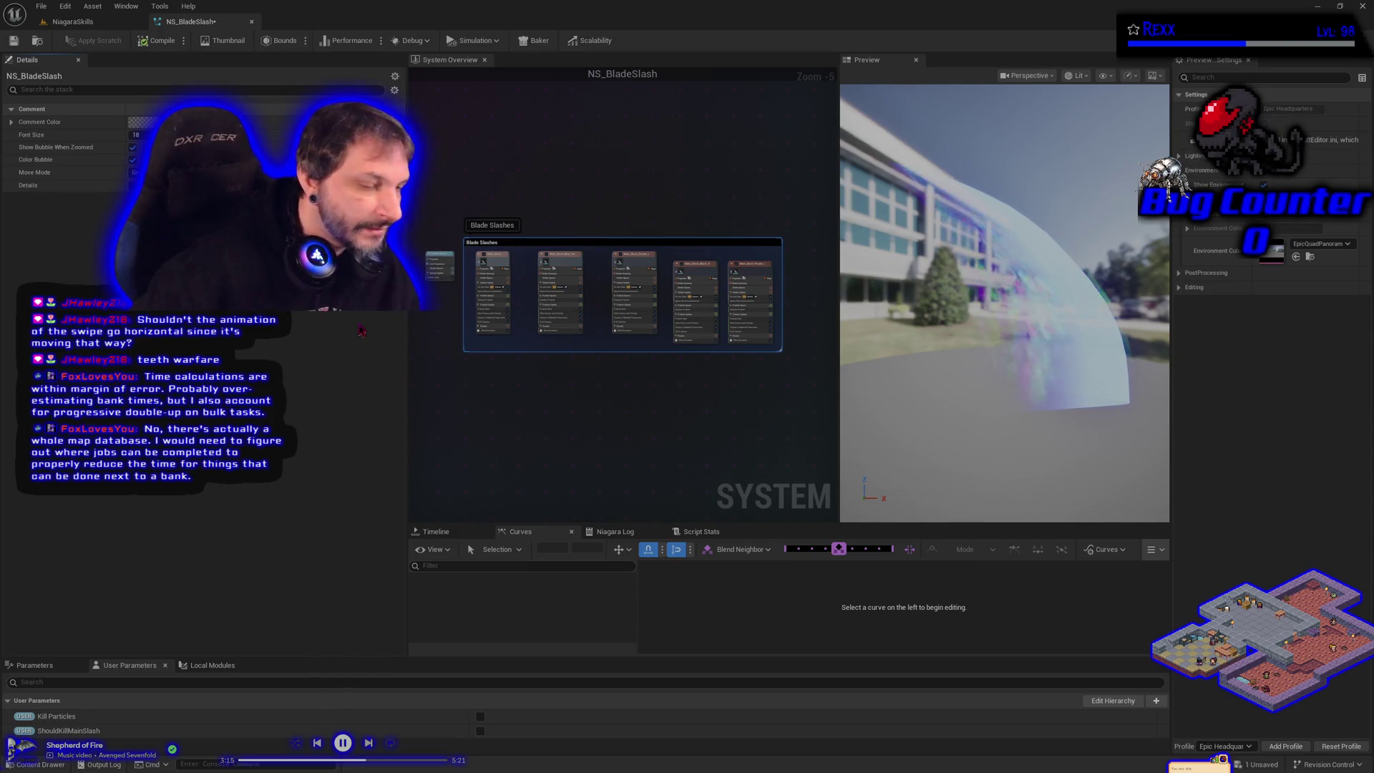
pyautogui.click(476, 382)
pyautogui.moveTo(487, 366)
pyautogui.mouseDown()
pyautogui.moveTo(500, 429)
pyautogui.moveTo(506, 359)
pyautogui.mouseUp()
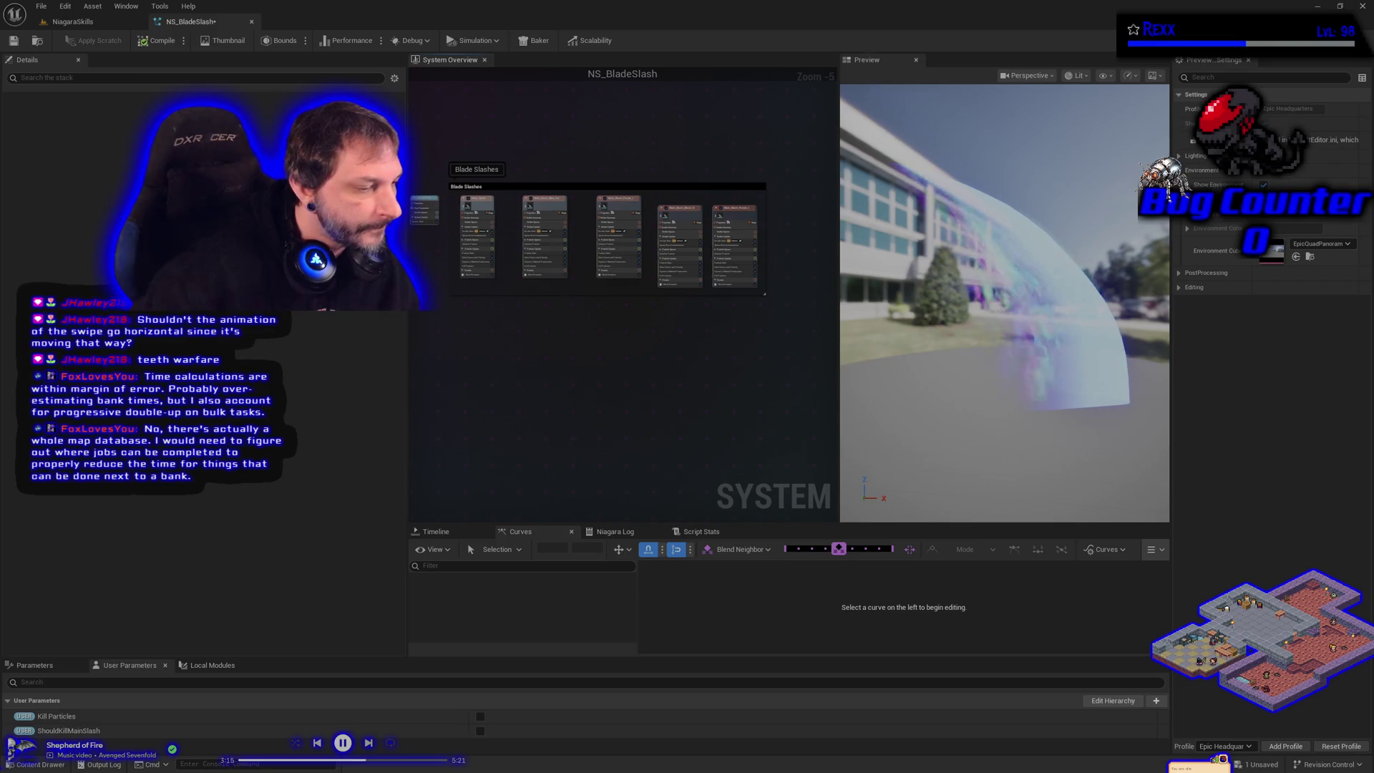
pyautogui.click(369, 743)
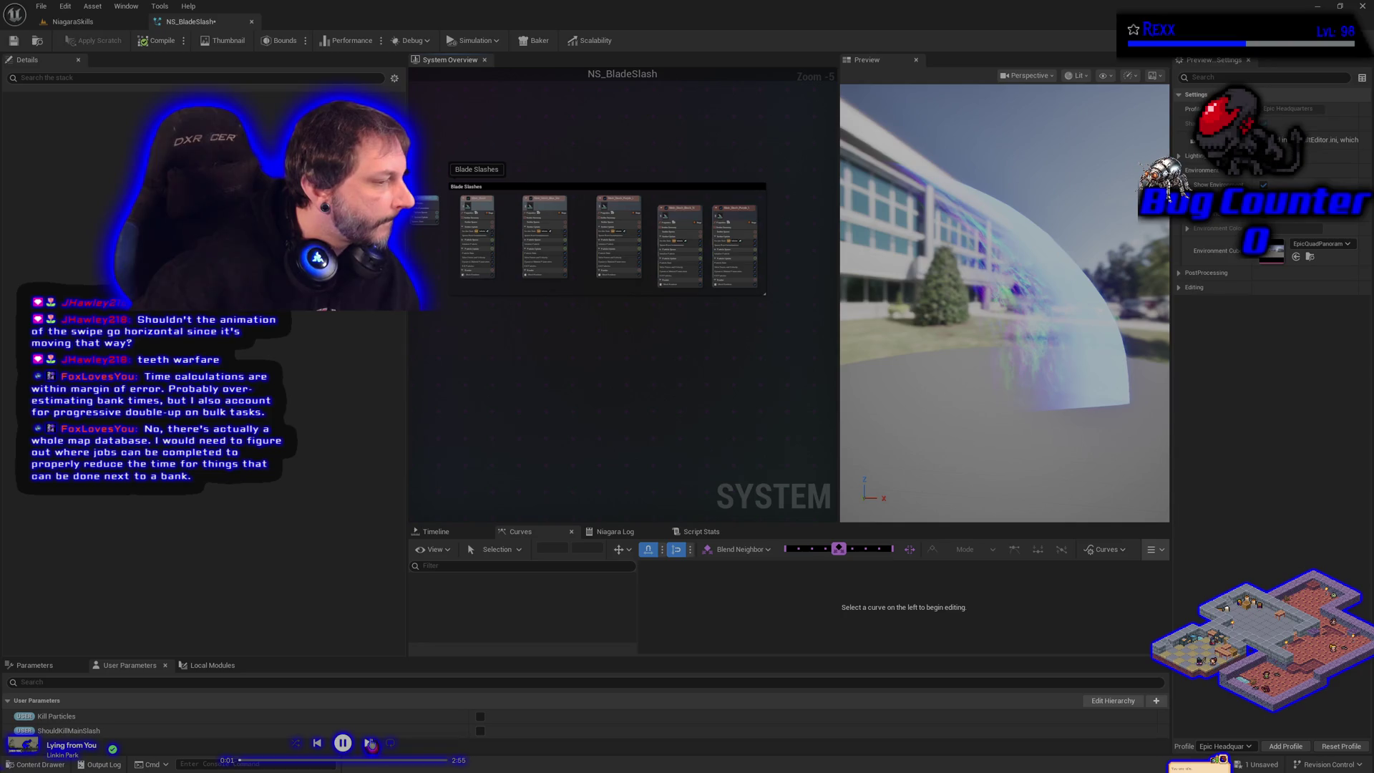
pyautogui.click(370, 744)
pyautogui.click(370, 743)
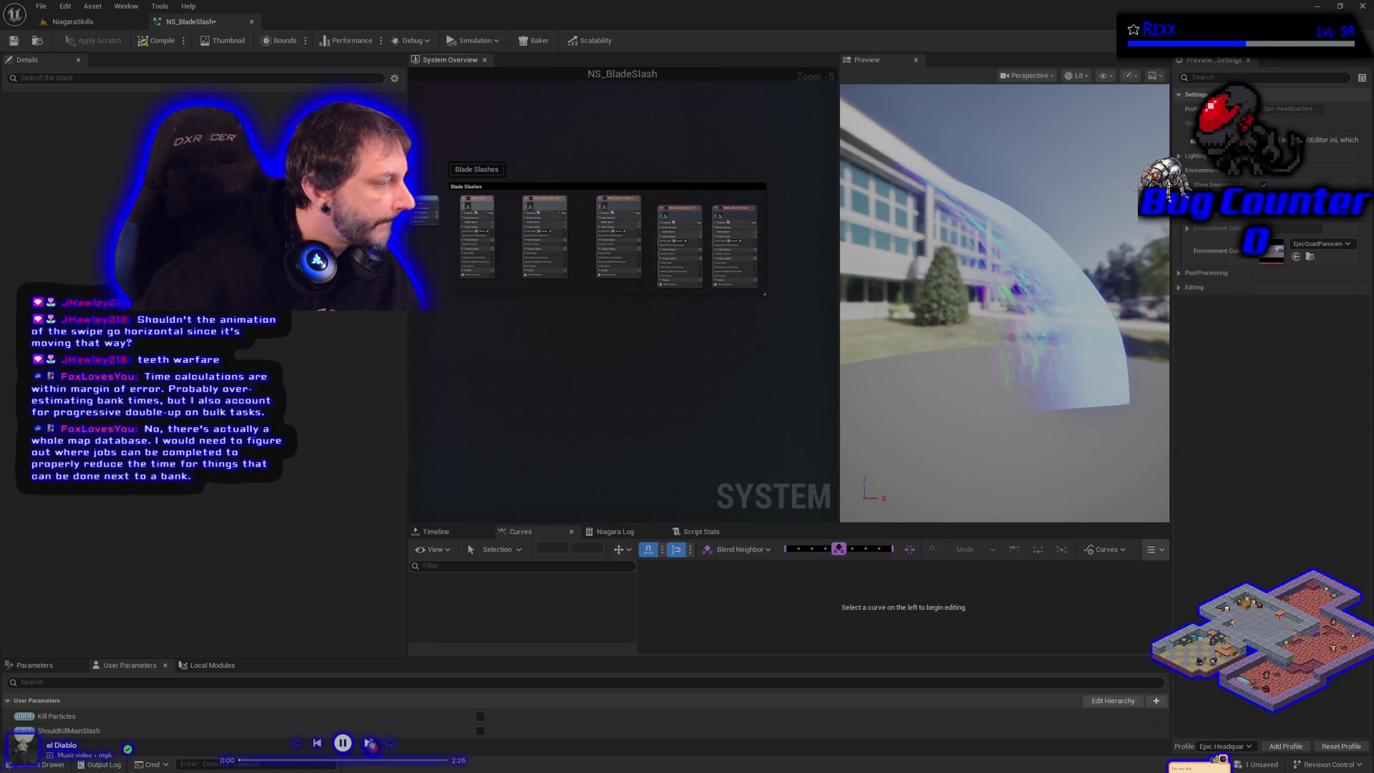
pyautogui.click(370, 744)
pyautogui.click(370, 743)
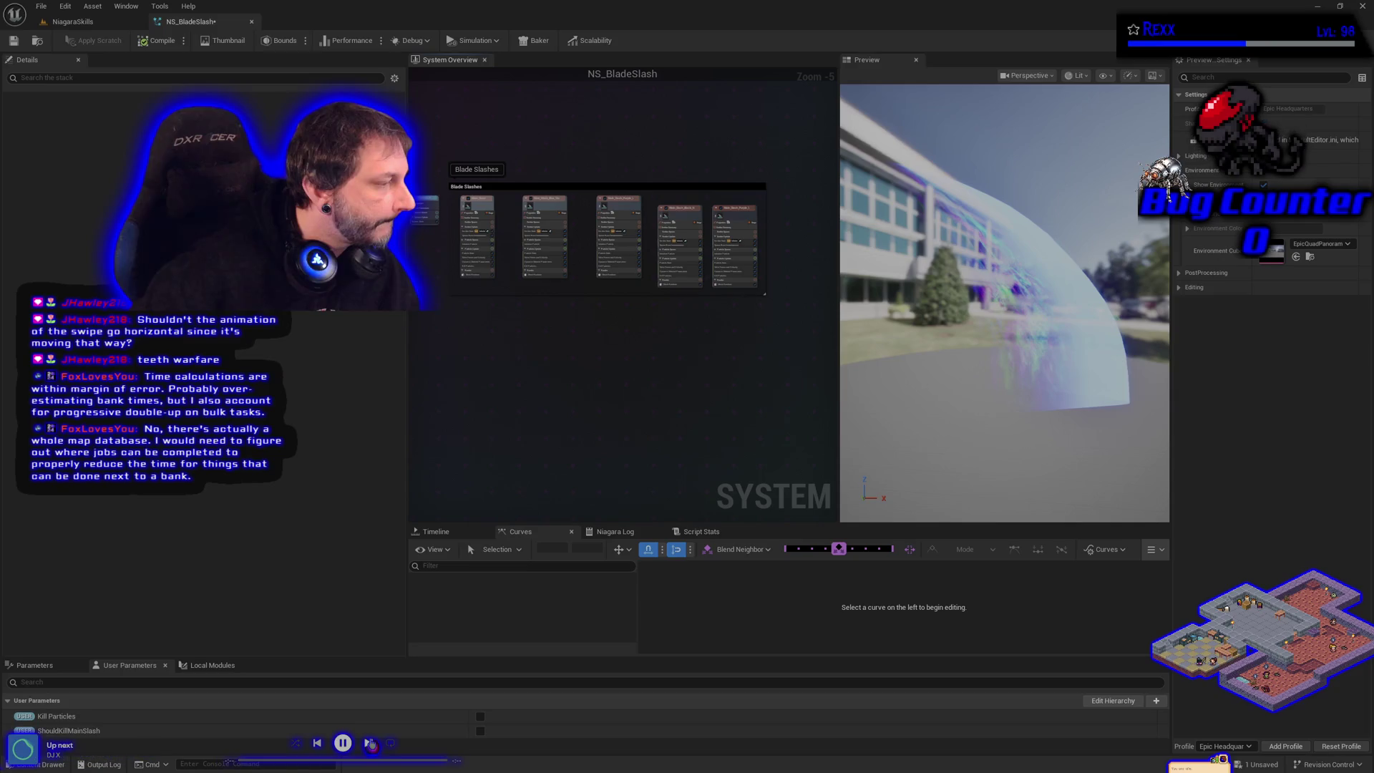
pyautogui.click(370, 744)
pyautogui.click(370, 744)
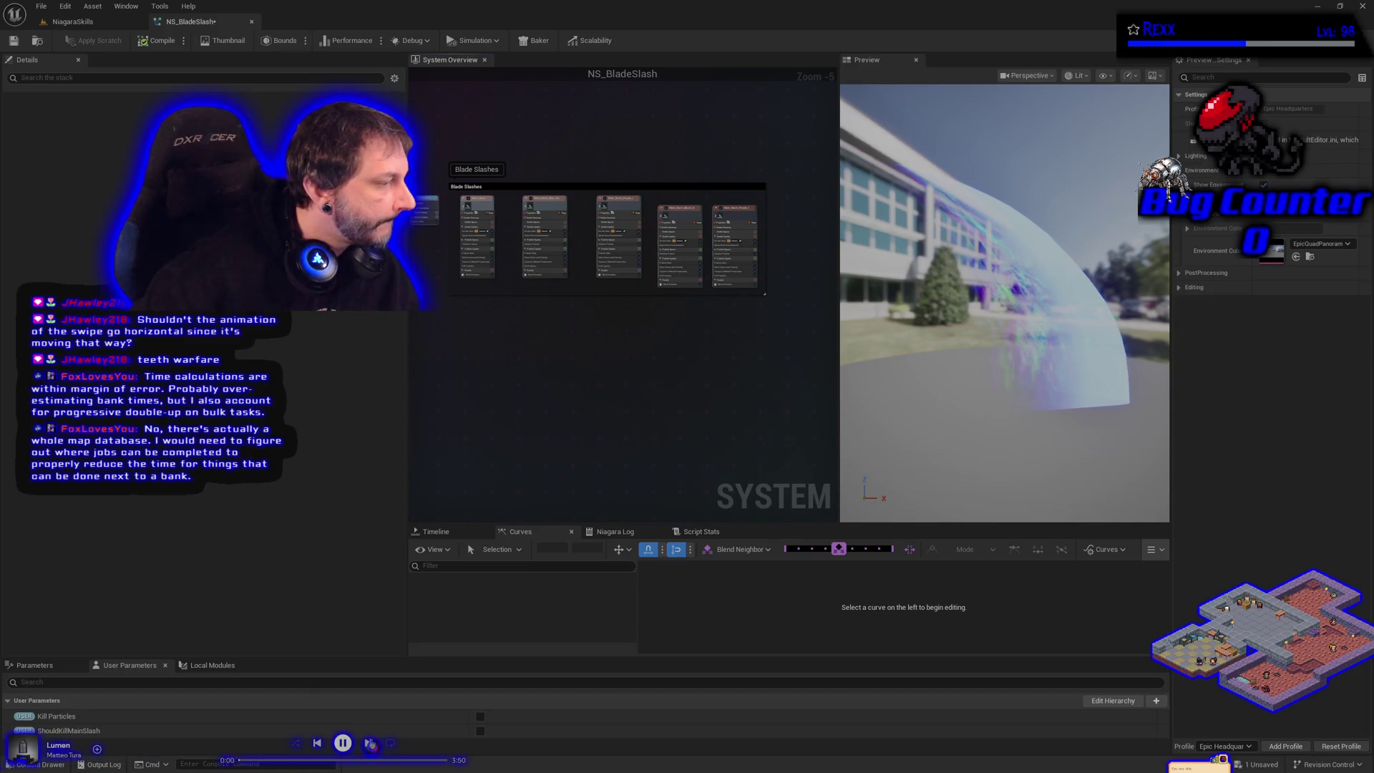
pyautogui.click(370, 744)
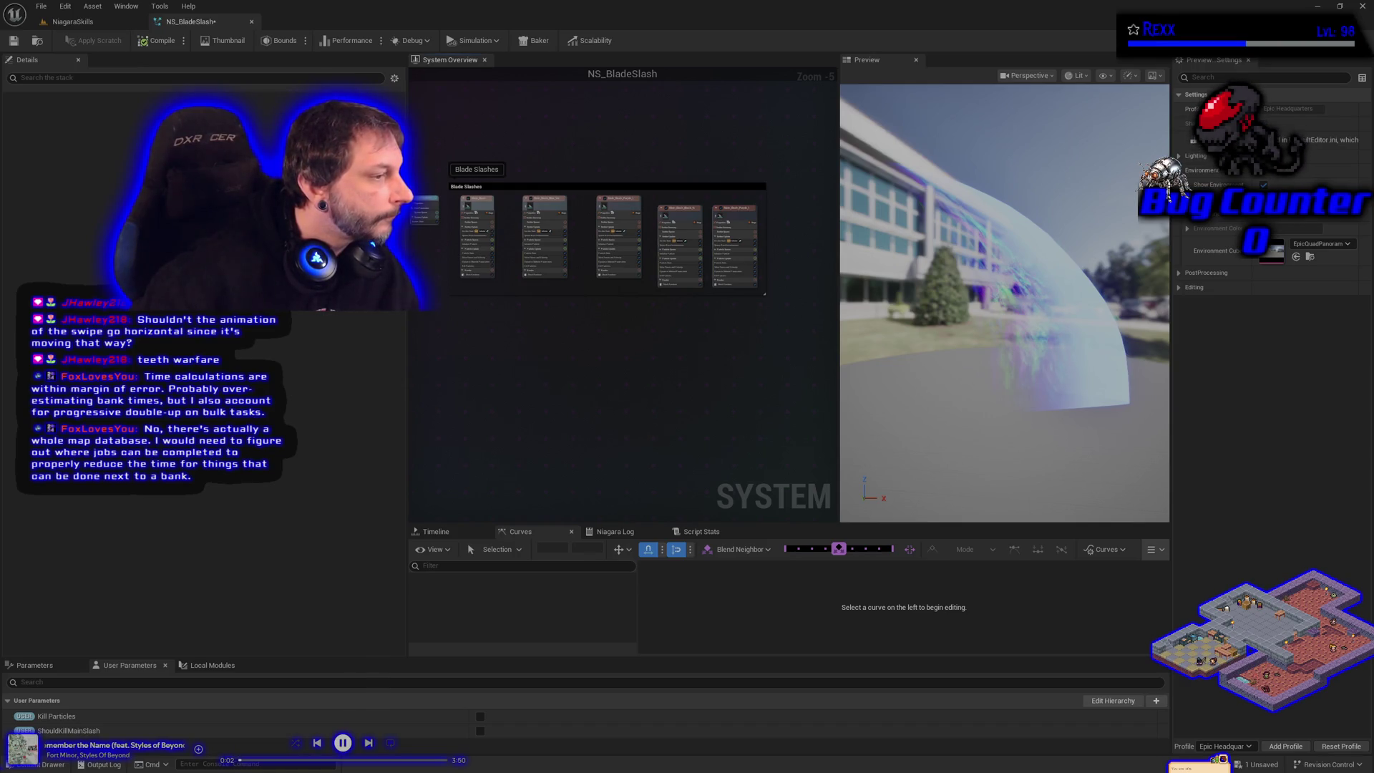
pyautogui.rightClick(504, 375)
# Pick the SimpleSpriteBurst template for a new emitter, then bring the YouTube window forward.
pyautogui.click(524, 389)
pyautogui.click(782, 358)
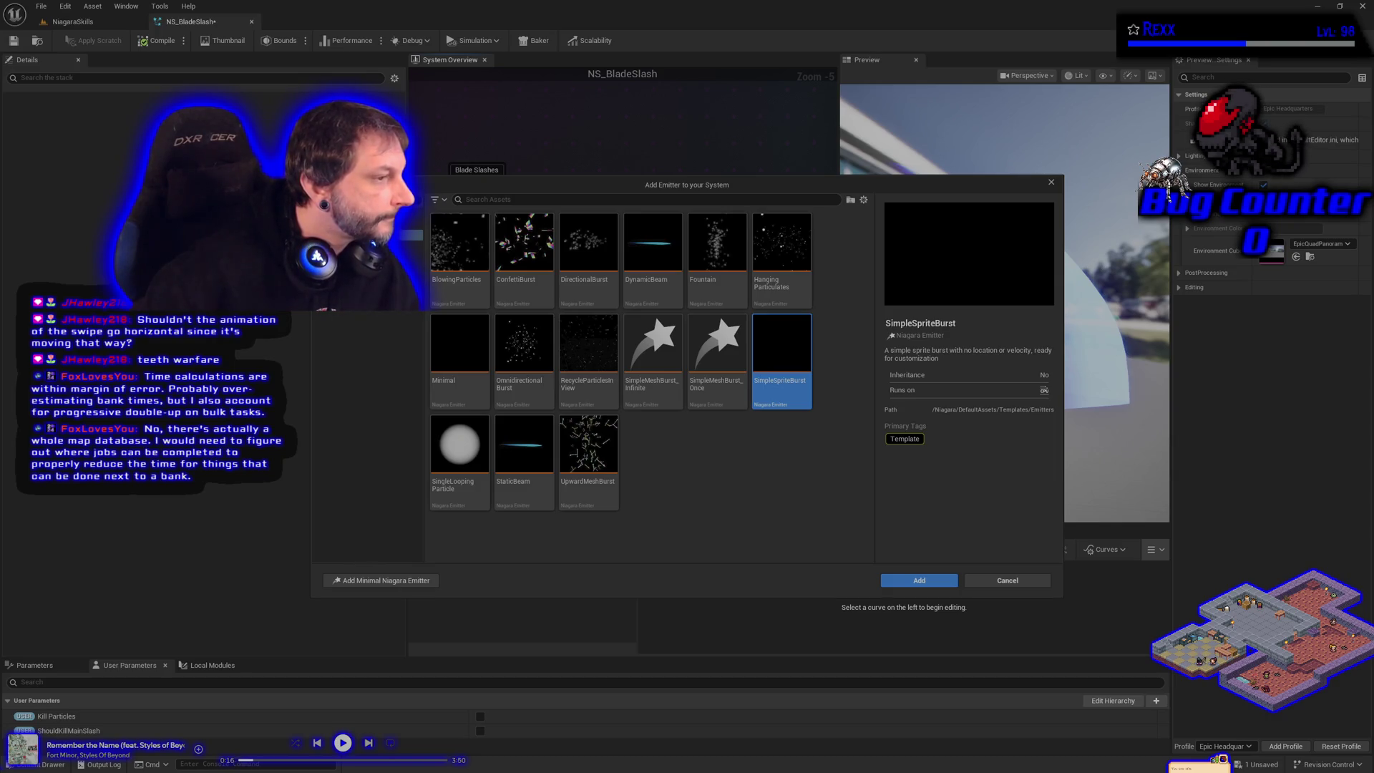
pyautogui.hotkey('alt', 'Tab')
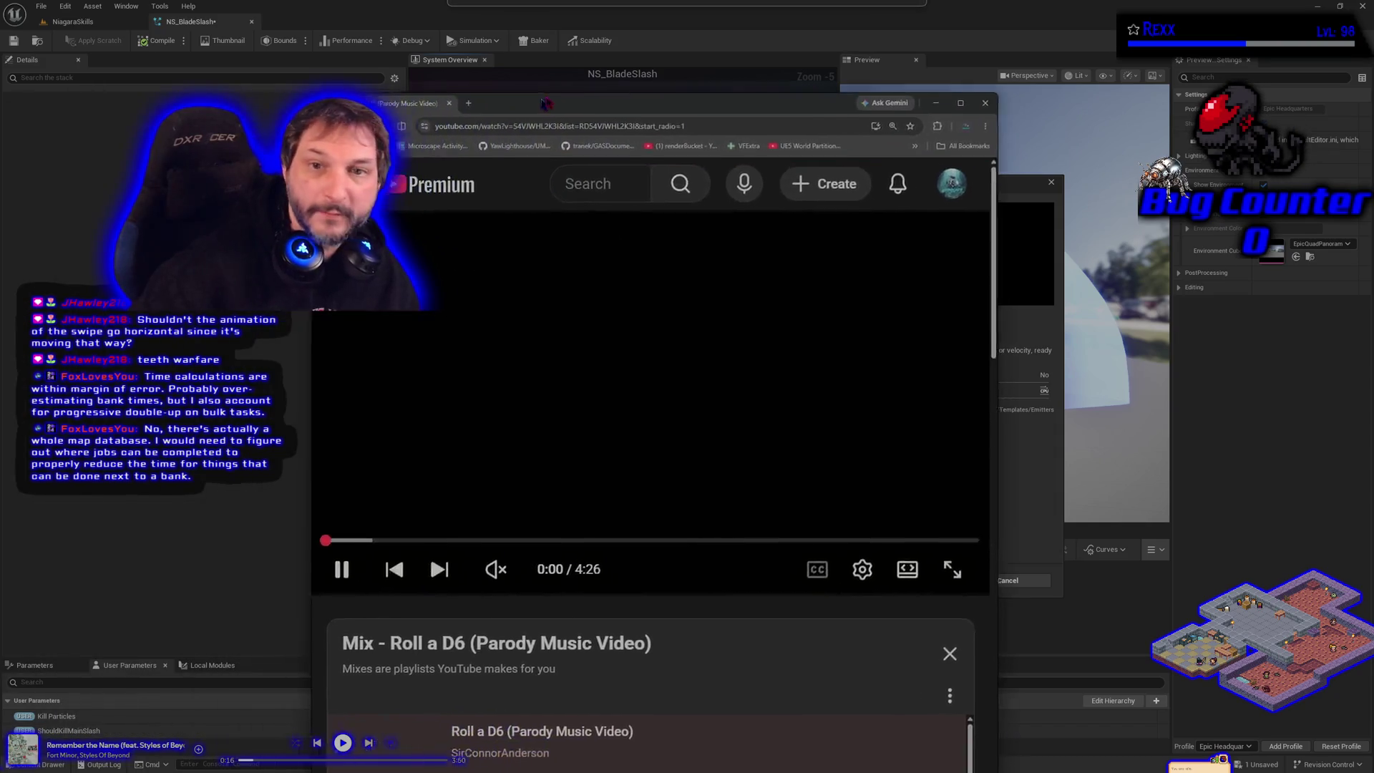
pyautogui.click(1006, 550)
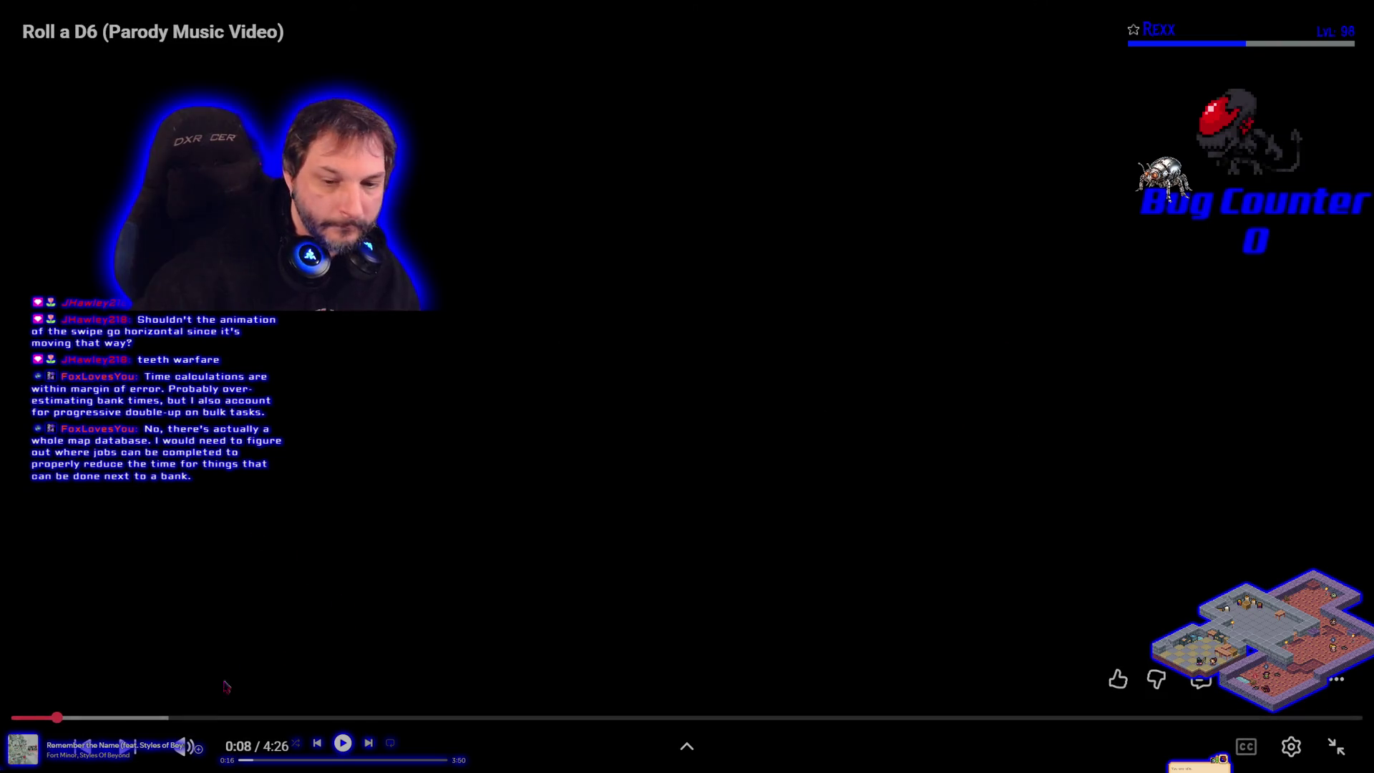
pyautogui.click(198, 717)
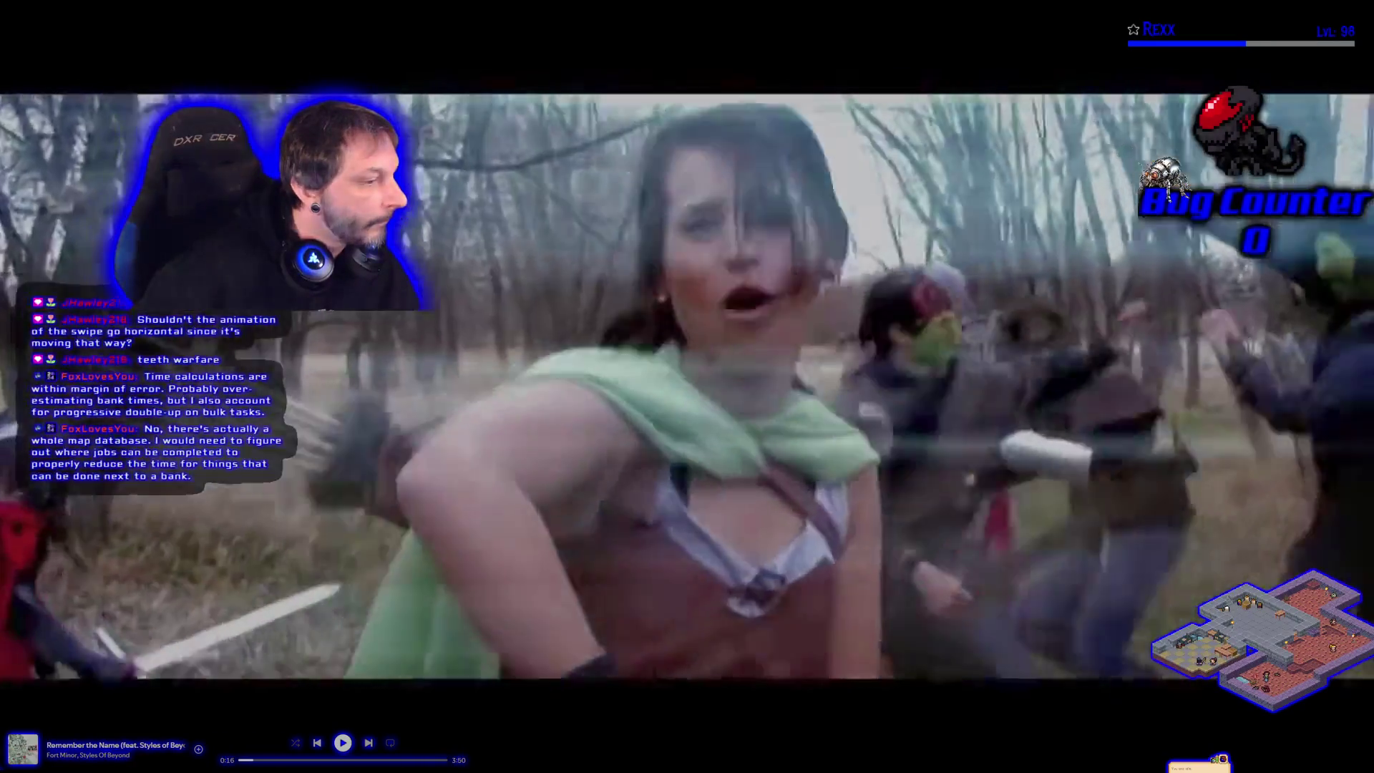
pyautogui.moveTo(577, 372)
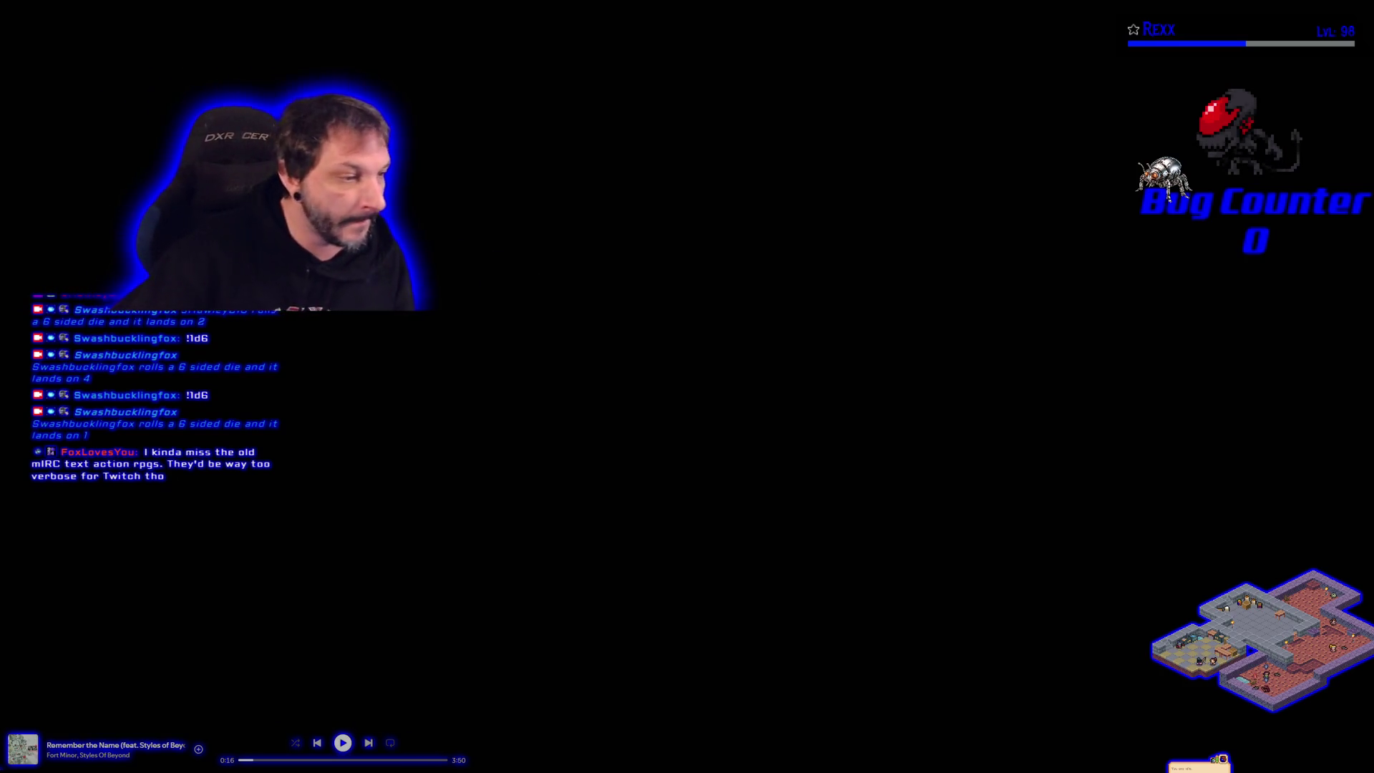
pyautogui.press('space')
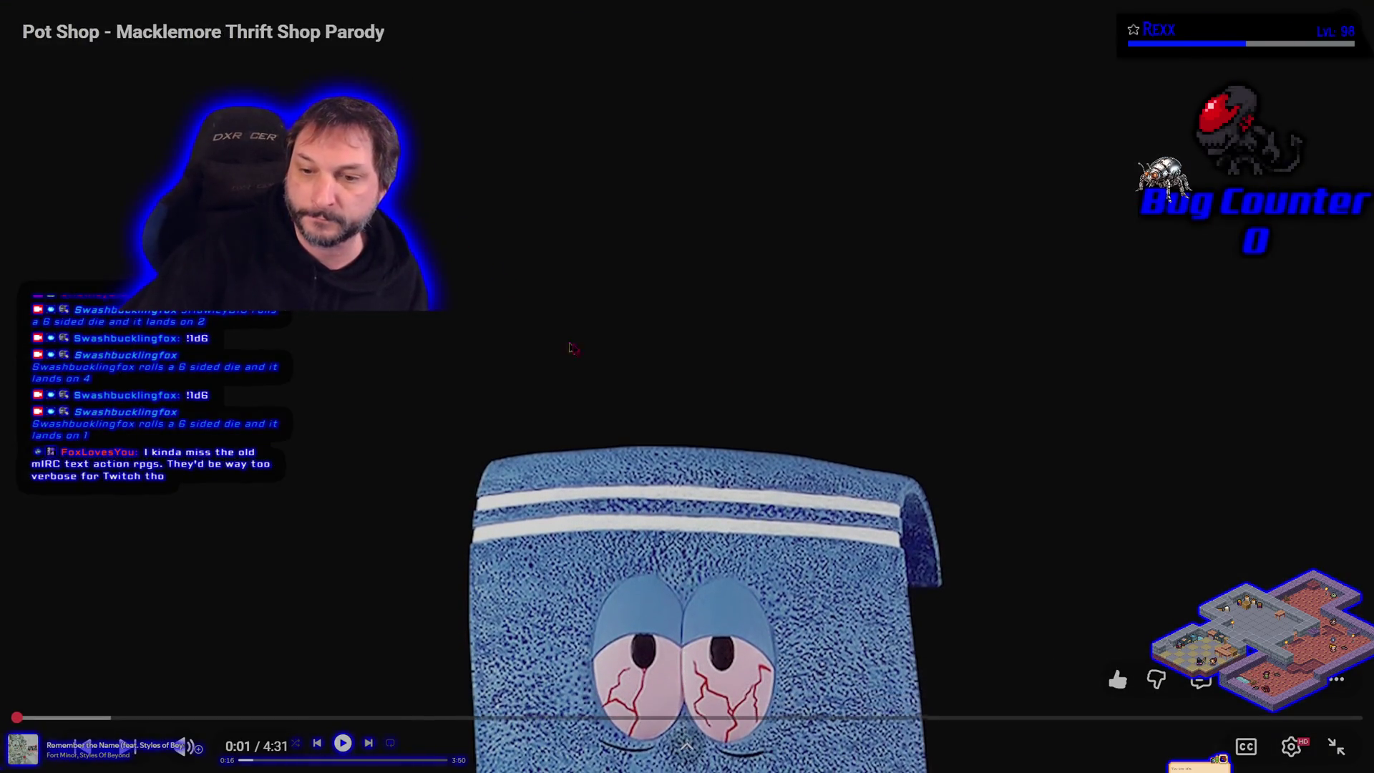
pyautogui.click(1336, 749)
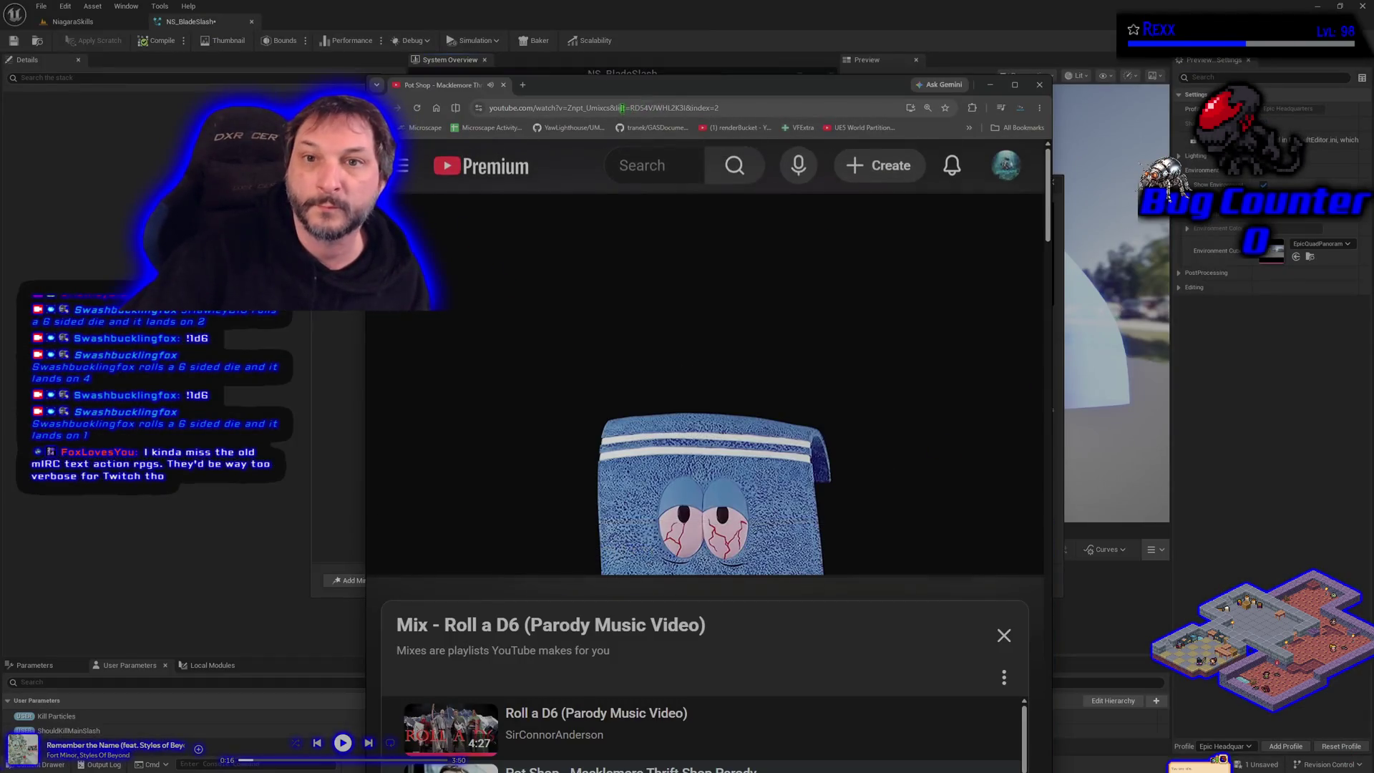
pyautogui.hotkey('alt', 'Tab')
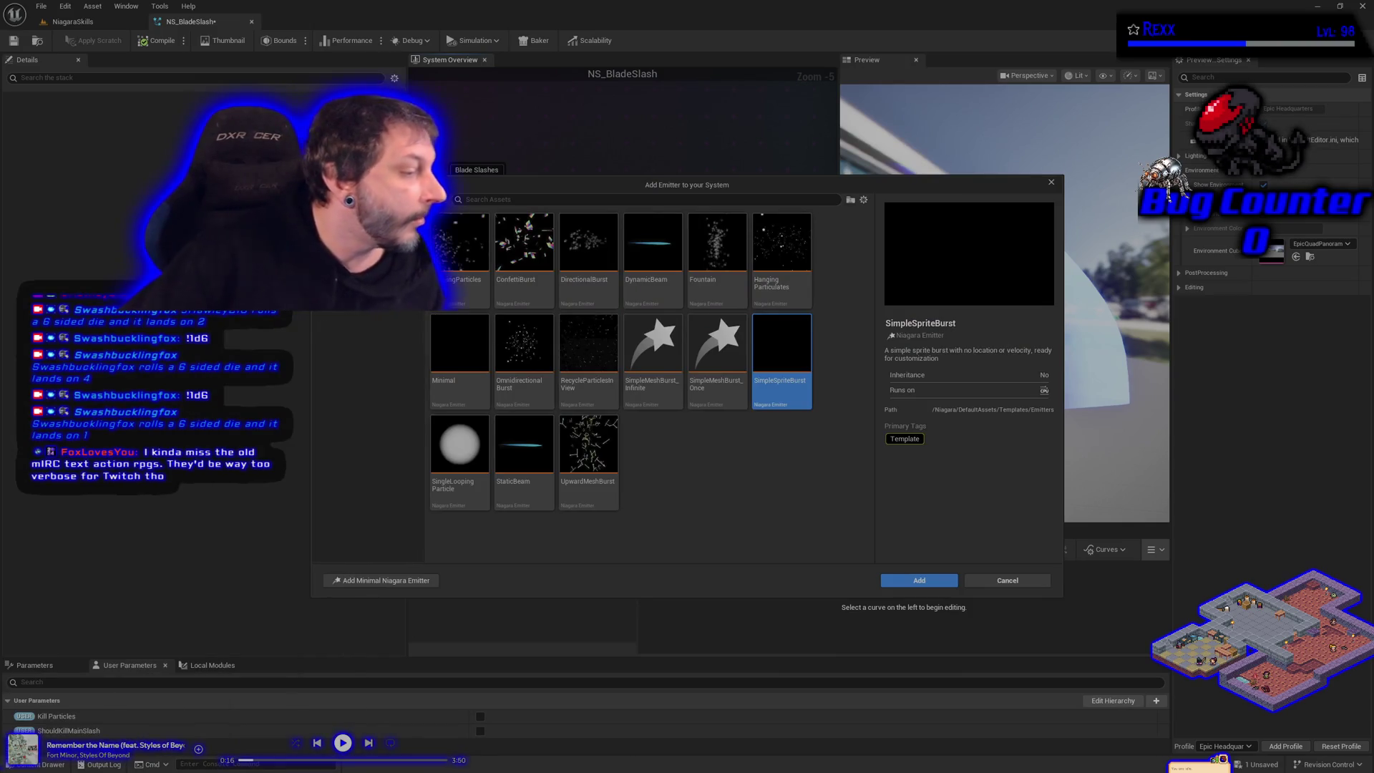
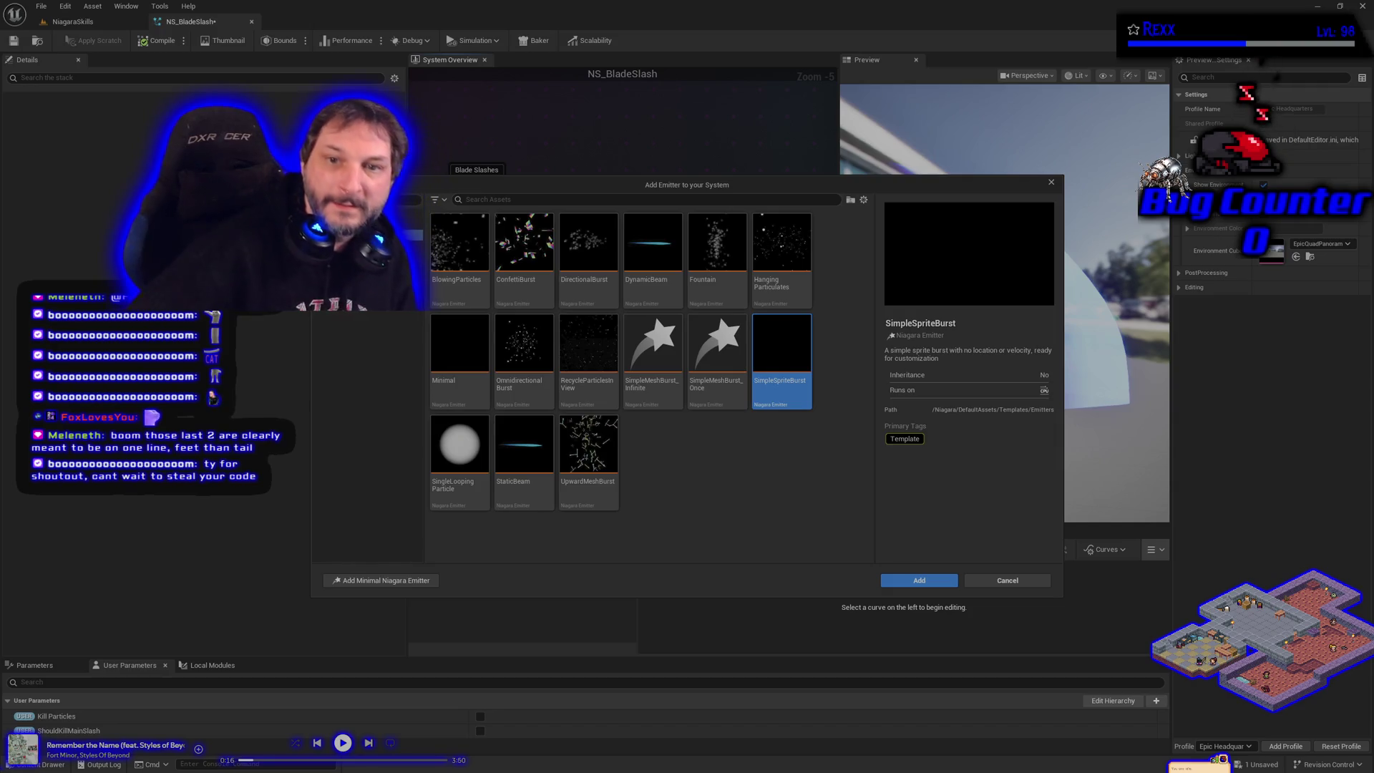
# Deselect SimpleSpriteBurst and cancel the Add Emitter dialog, leaving NS_BladeSlash without a new emitter.
pyautogui.click(691, 511)
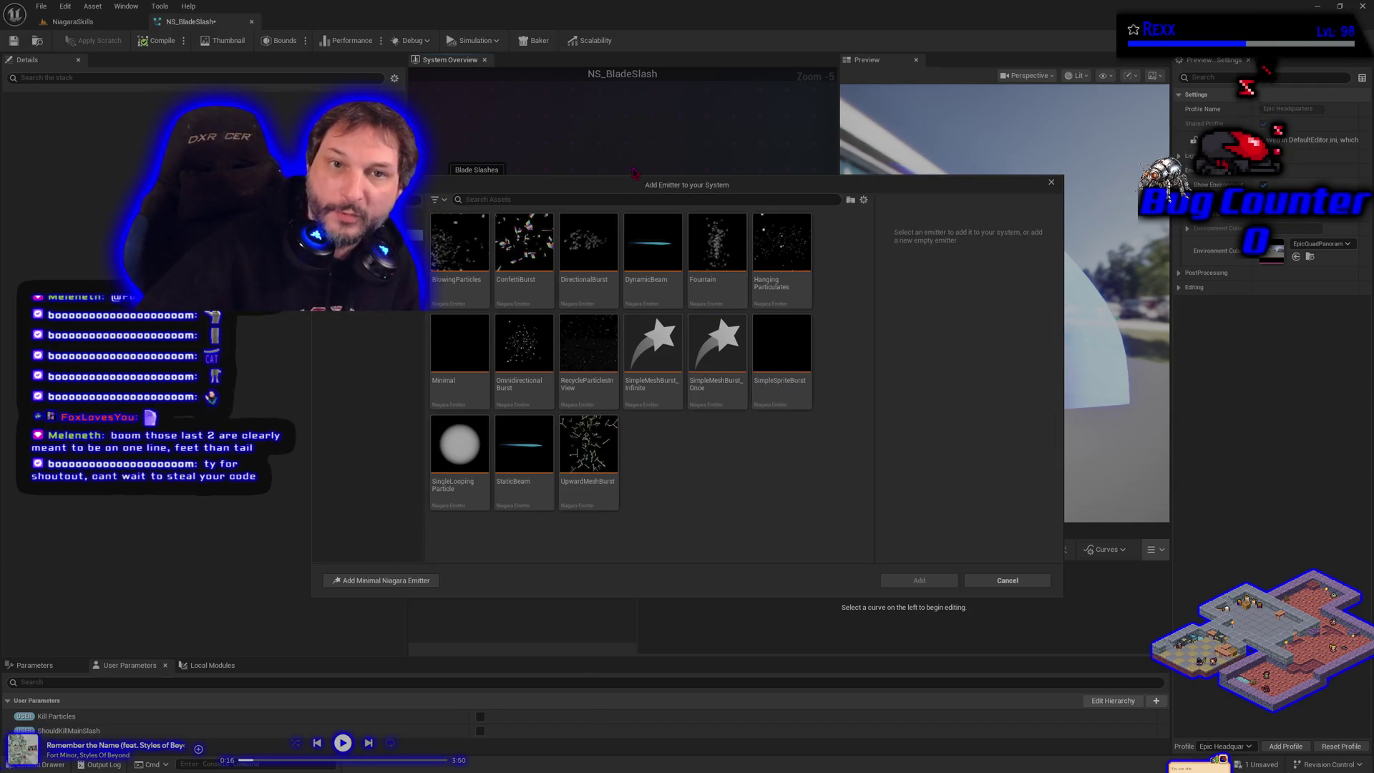
pyautogui.moveTo(646, 188); pyautogui.dragTo(716, 171)
pyautogui.click(1077, 563)
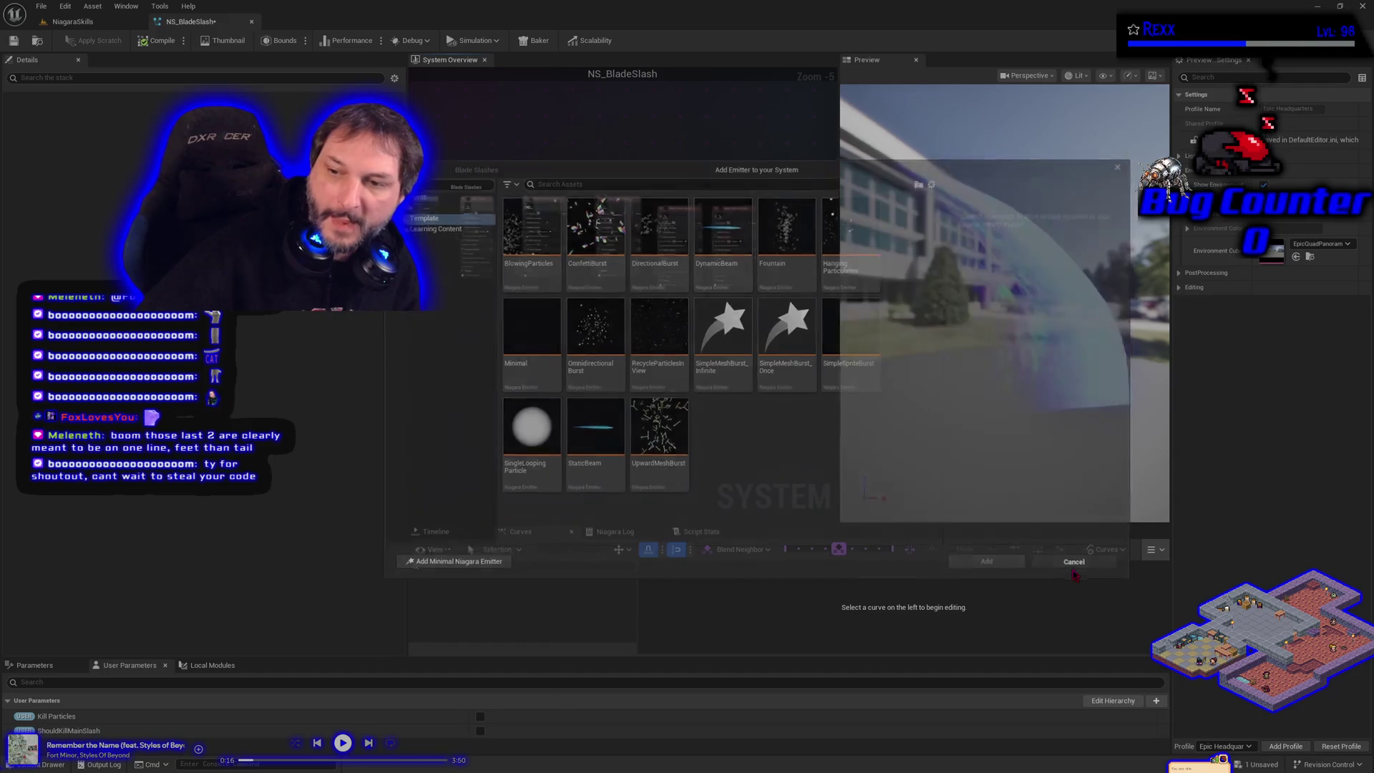
pyautogui.click(72, 22)
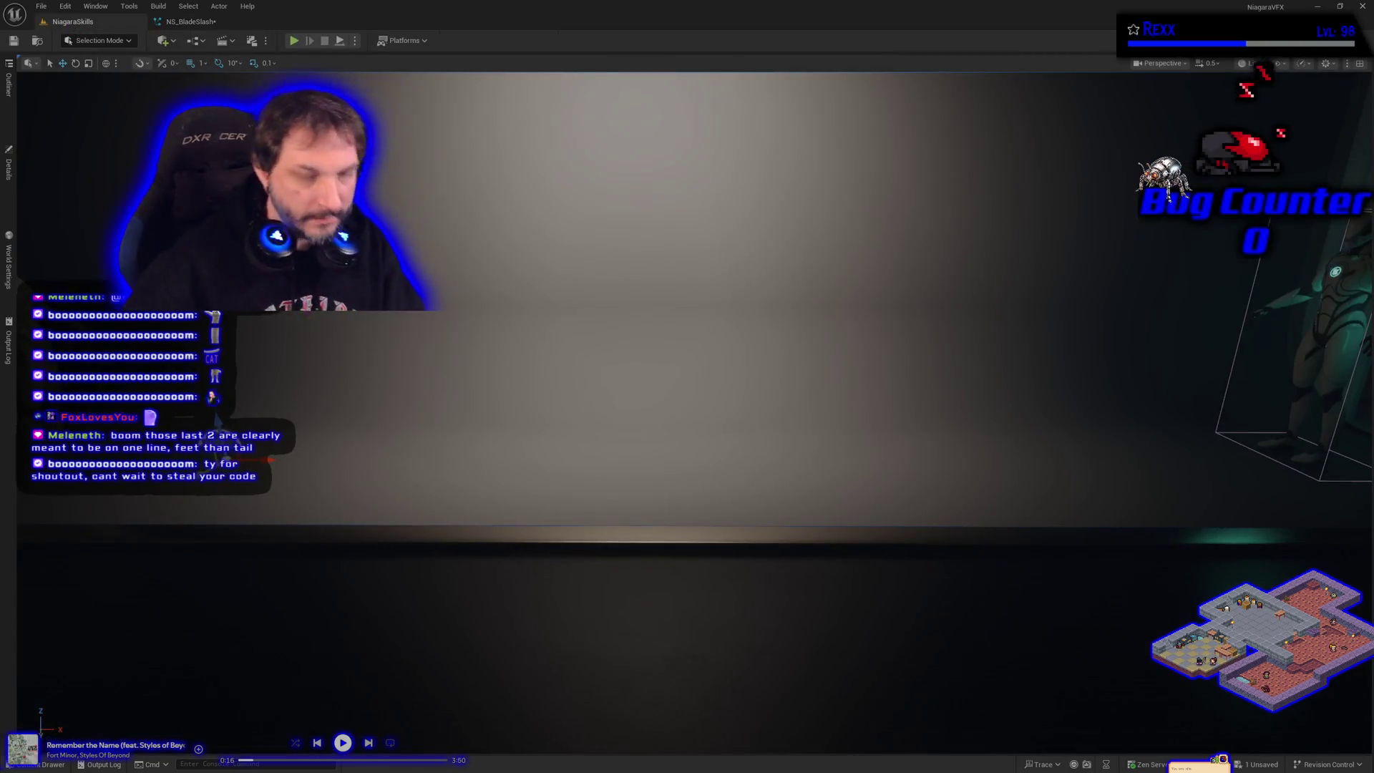
# Run the NiagaraSkills level in a play-in-editor session and take control of the game viewport.
pyautogui.click(294, 42)
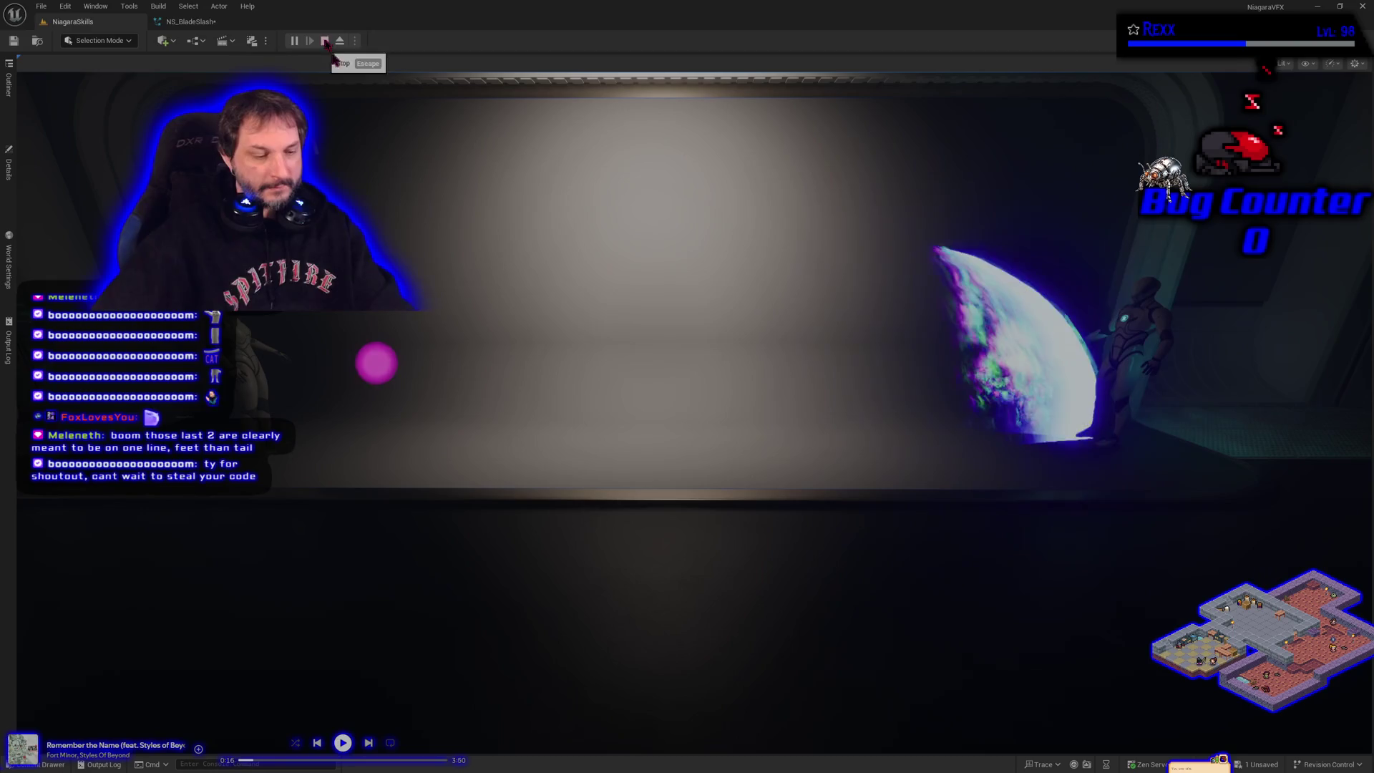
pyautogui.click(687, 358)
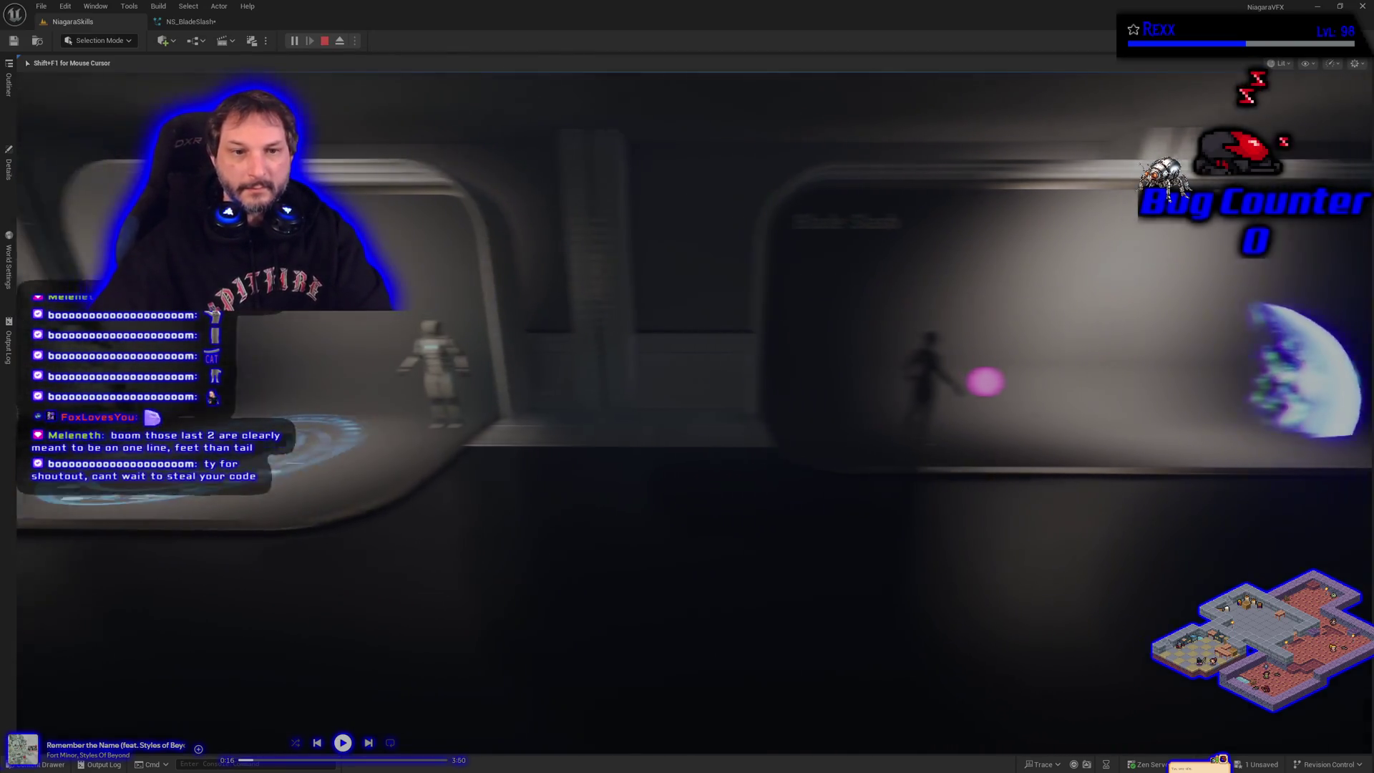